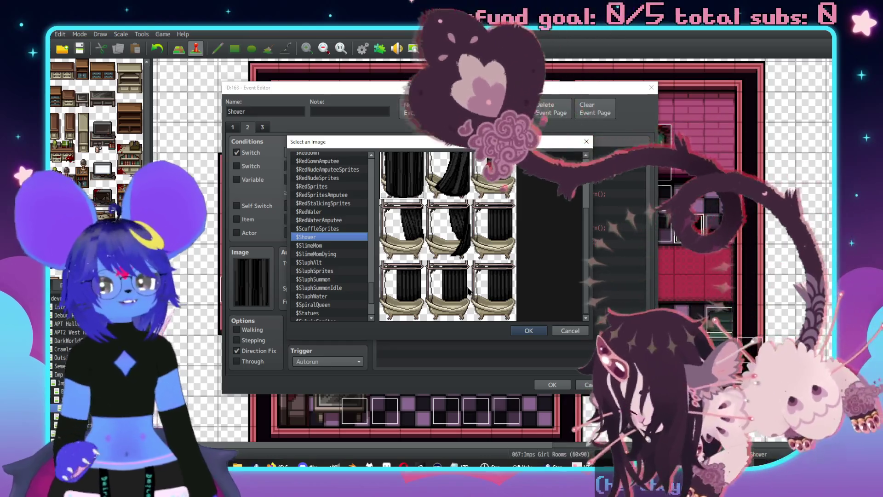
# Confirm the closed-curtain tub frame from $Shower and close the Shower event.
pyautogui.scroll(1, 509, 269)
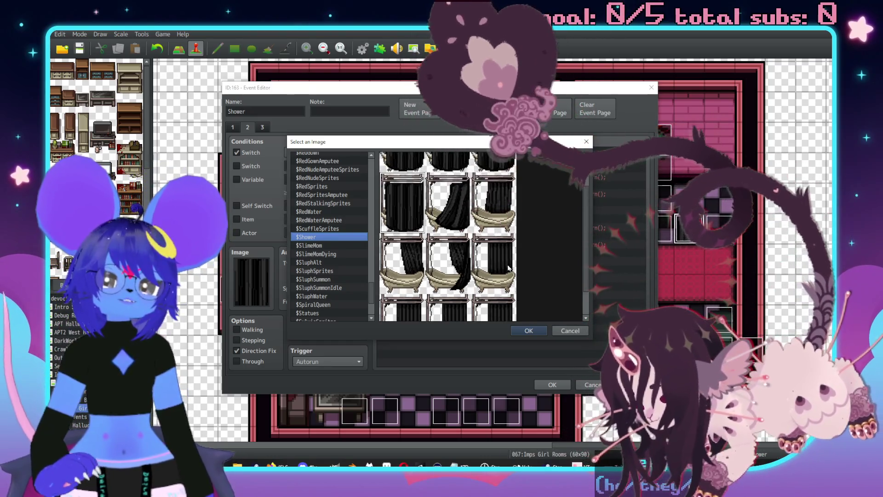
pyautogui.scroll(-1, 509, 268)
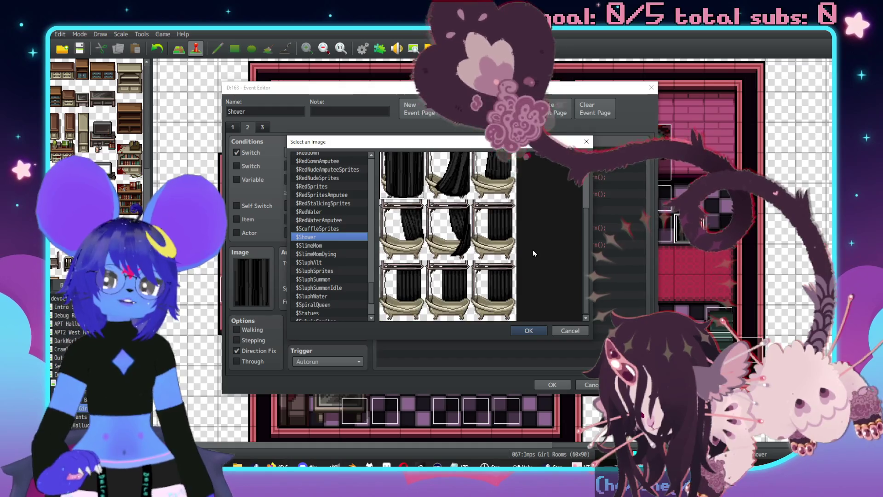
pyautogui.click(537, 332)
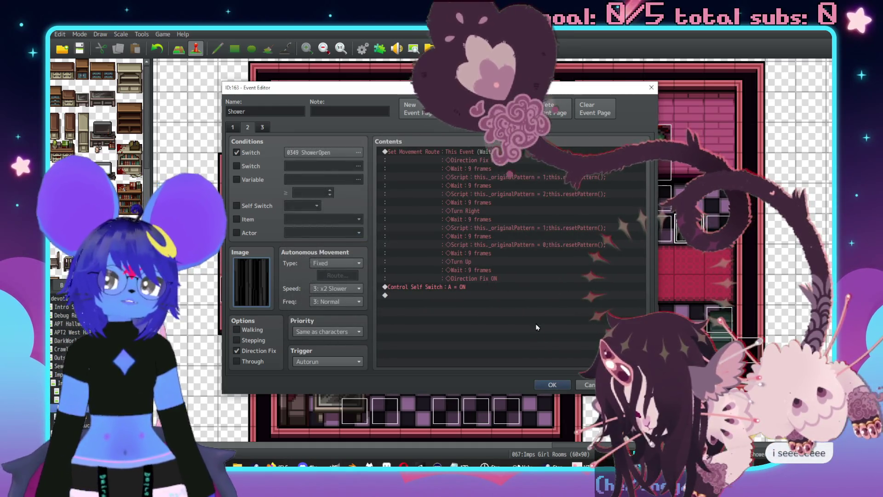
pyautogui.click(552, 384)
# Start a playtest of the game.
pyautogui.scroll(-1, 591, 299)
pyautogui.hscroll(-5, 579, 294)
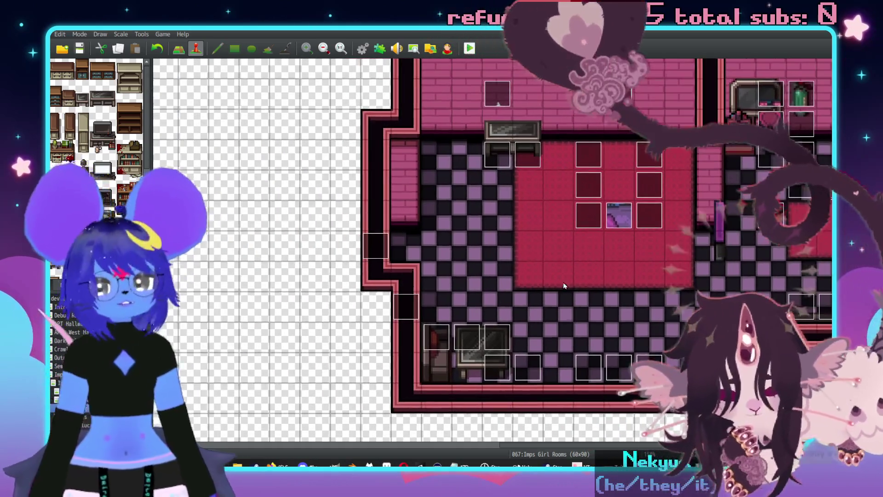
pyautogui.hscroll(-1, 568, 290)
pyautogui.scroll(3, 584, 299)
pyautogui.hscroll(-2, 584, 299)
pyautogui.click(474, 48)
# Save the project and walk the character through the hallway into the Imps Girl Rooms bedroom.
pyautogui.click(399, 256)
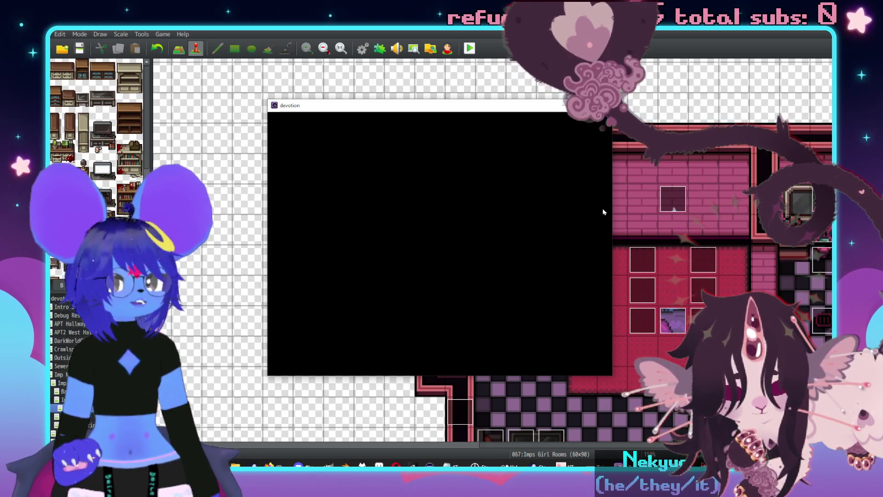
pyautogui.press('Left')
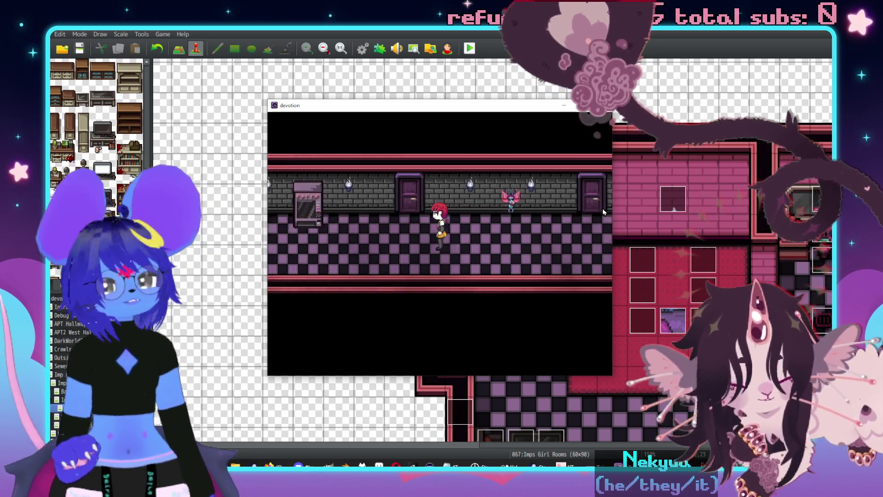
pyautogui.press('Up')
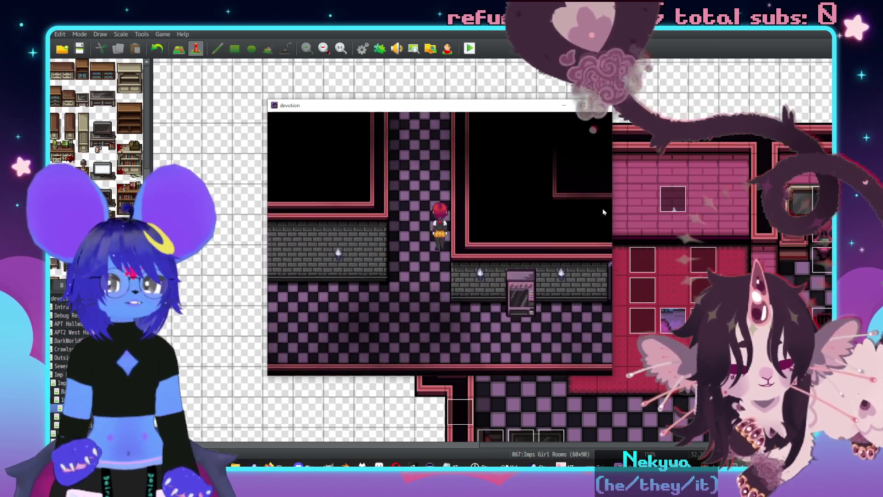
pyautogui.press('Up')
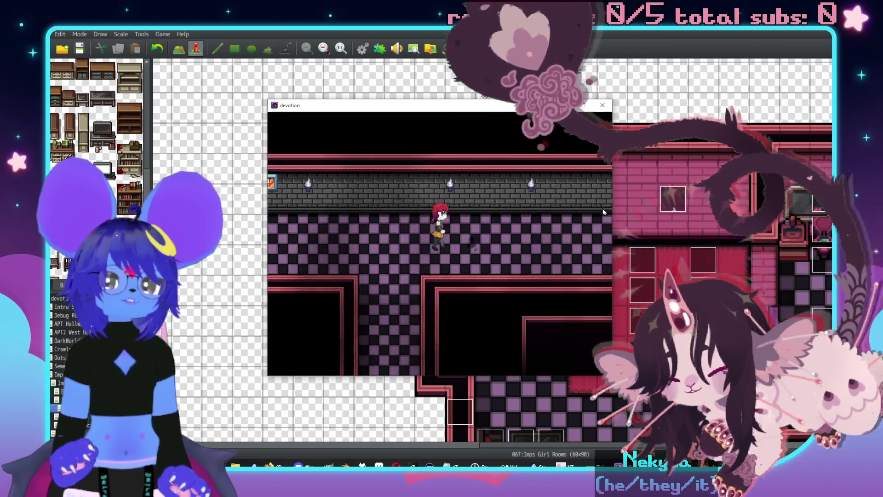
pyautogui.press('Down')
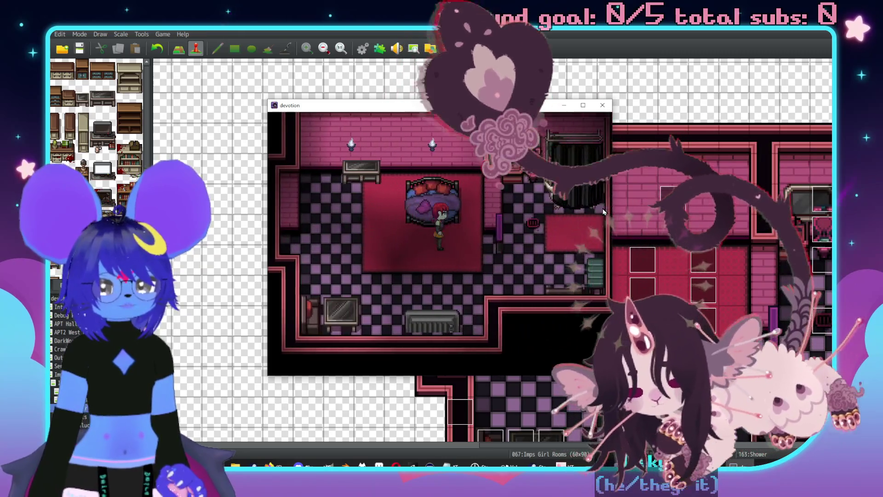
# Inspect the curtained tub, choose Yes to open the shower curtain, then close the playtest.
pyautogui.press('Right')
pyautogui.press('Up')
pyautogui.press('z')
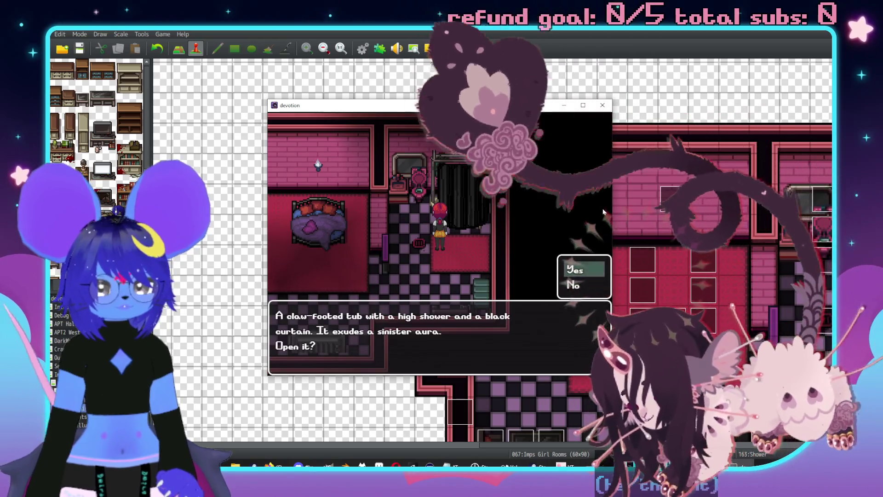
pyautogui.press('z')
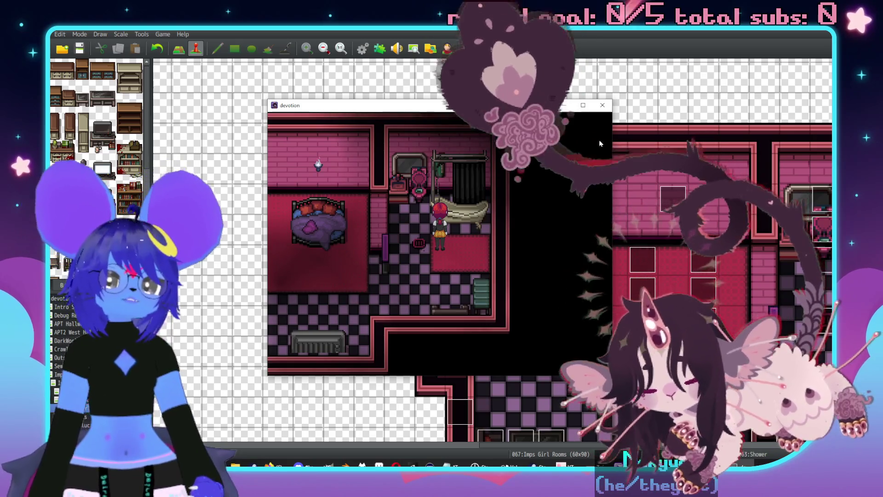
pyautogui.click(602, 105)
pyautogui.middleClick(407, 217)
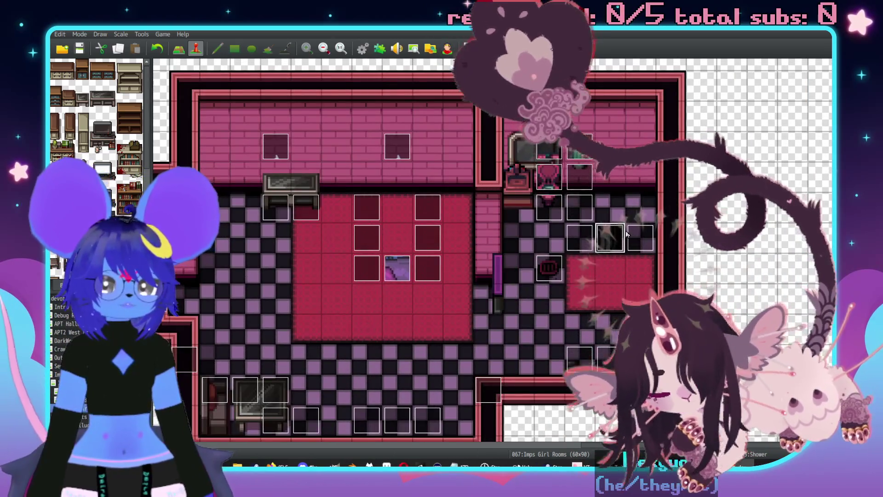
# Open page 2 of the Shower event's movement route and review its first script step.
pyautogui.doubleClick(616, 236)
pyautogui.click(247, 127)
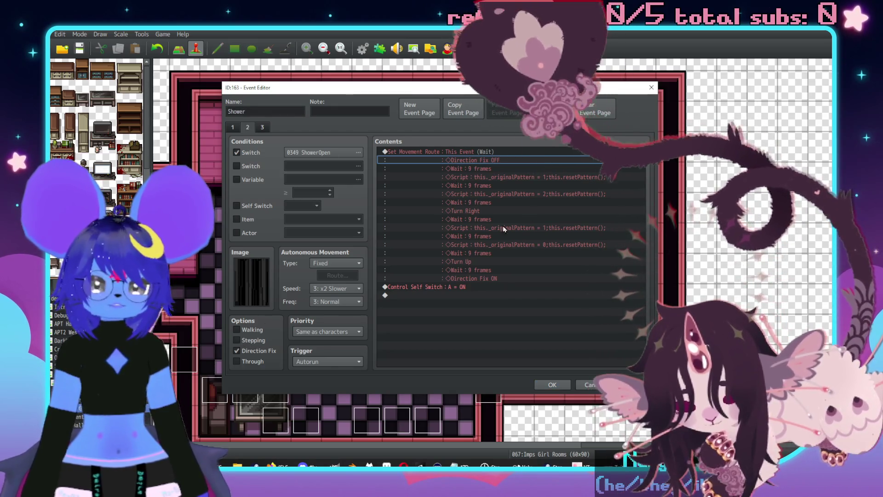
pyautogui.click(504, 198)
pyautogui.doubleClick(505, 198)
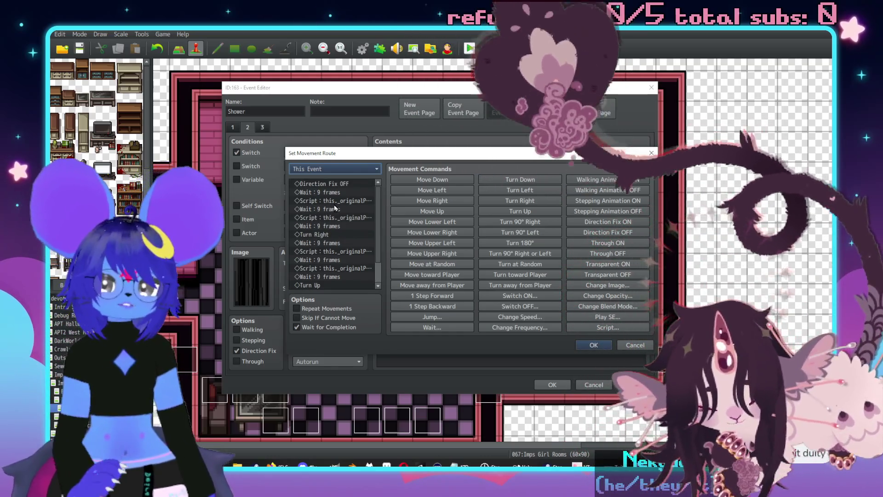
pyautogui.click(344, 201)
pyautogui.press('Return')
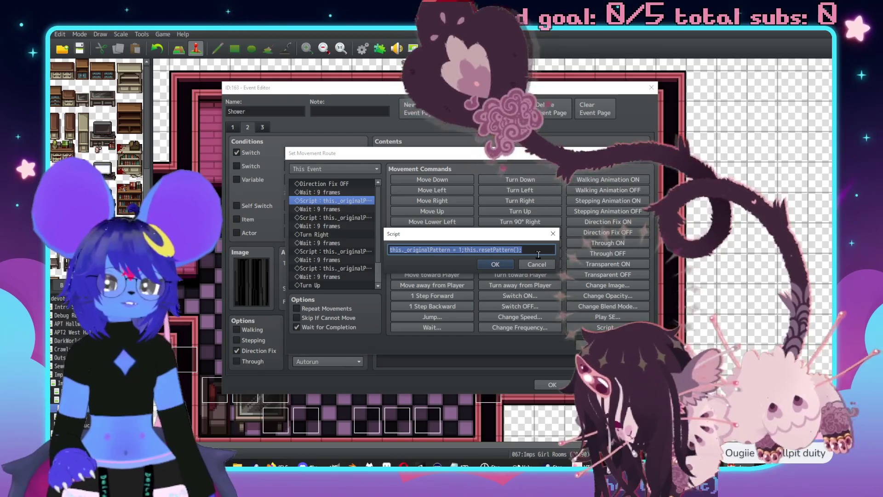
pyautogui.press('Escape')
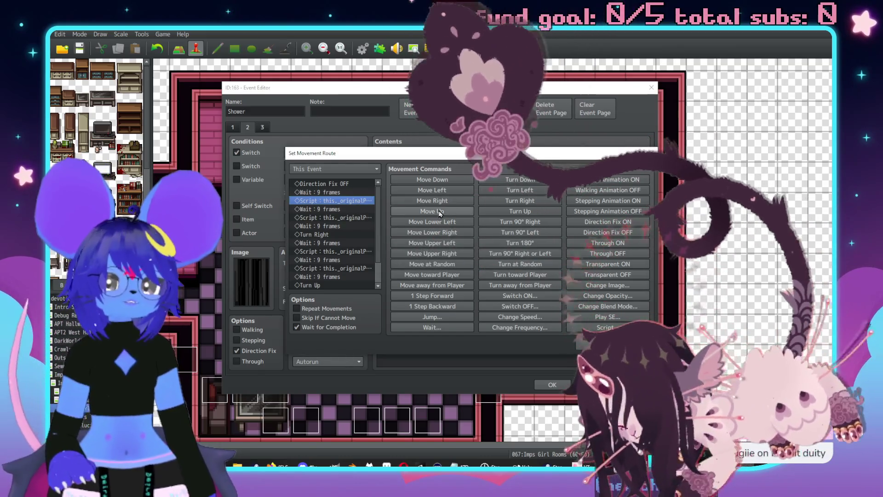
# Paste a new script step before the first wait and set it to pattern 0.
pyautogui.click(343, 193)
pyautogui.hotkey('ctrl', 'v')
pyautogui.doubleClick(344, 193)
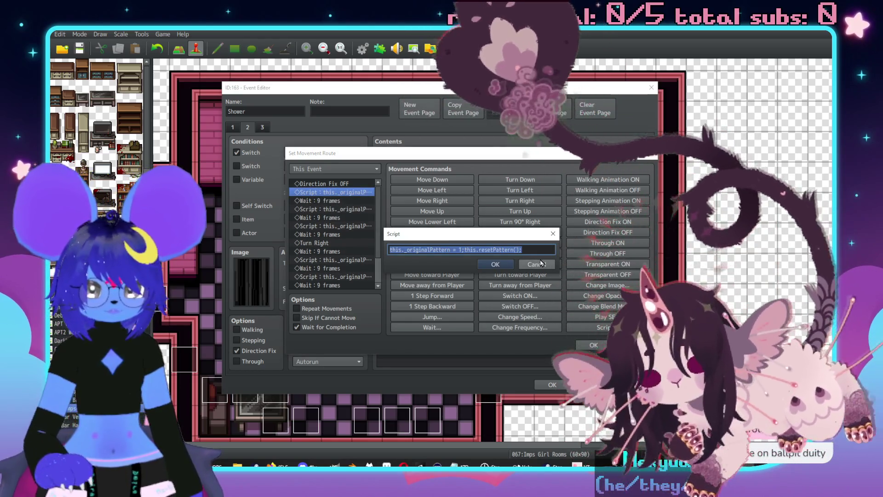
pyautogui.write('0')
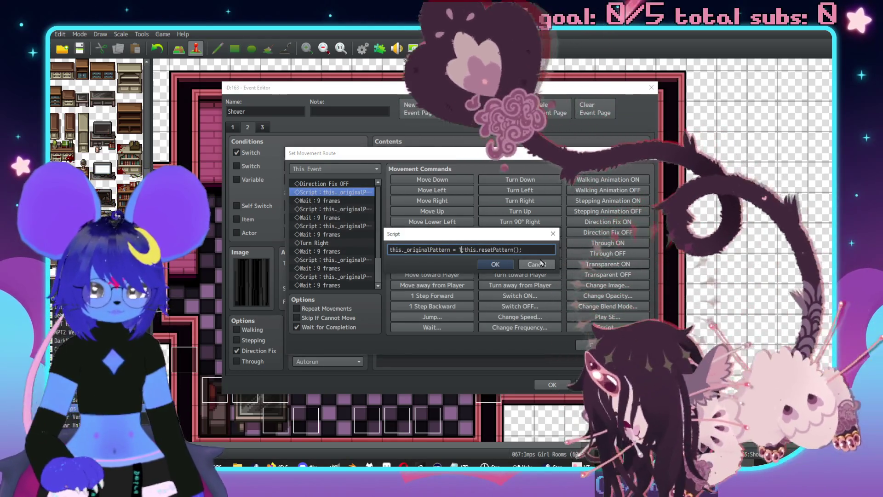
pyautogui.click(495, 264)
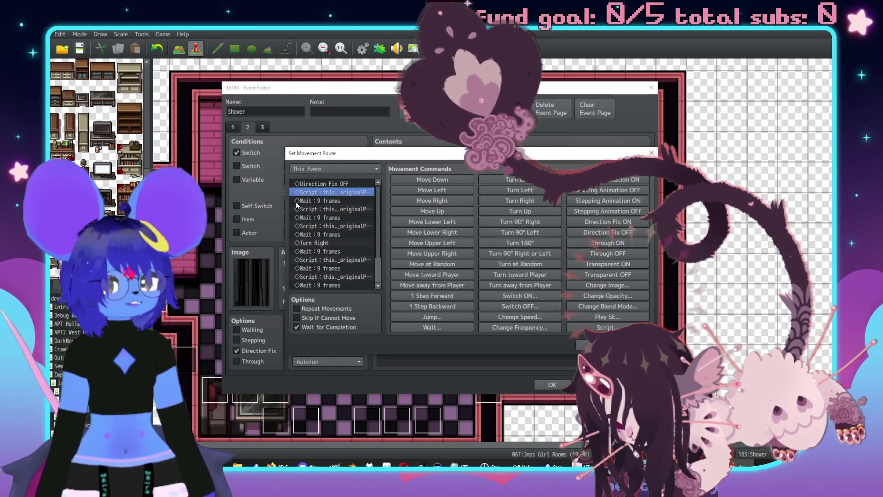
# Review the pattern 2 script step, close the route editor, and open the page's image picker.
pyautogui.doubleClick(321, 210)
pyautogui.press('Return')
pyautogui.doubleClick(336, 226)
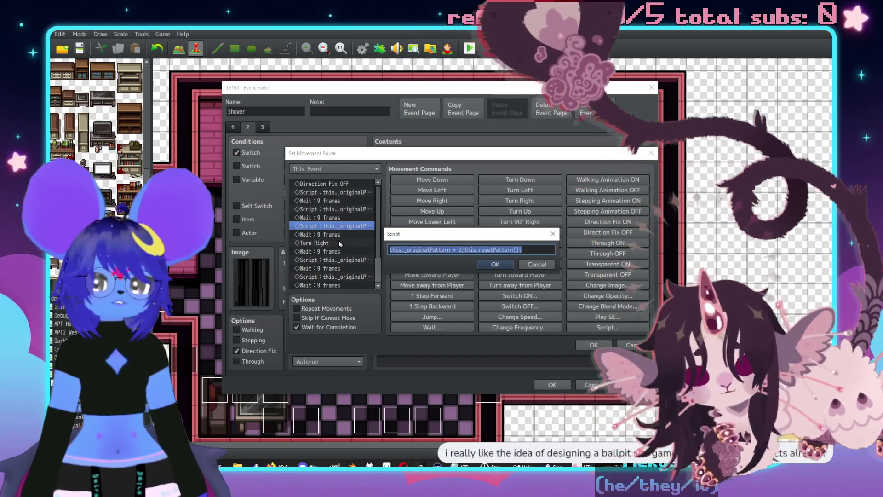
pyautogui.press('Return')
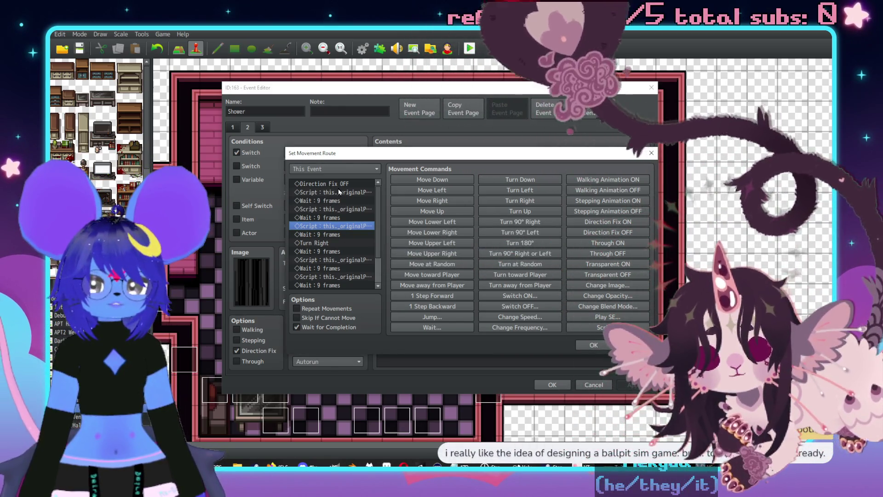
pyautogui.moveTo(414, 151); pyautogui.dragTo(505, 154)
pyautogui.click(552, 384)
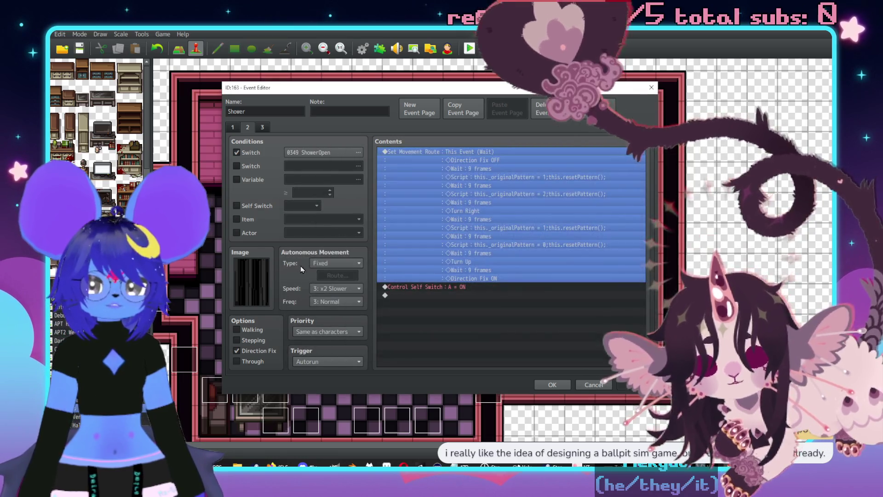
pyautogui.doubleClick(252, 280)
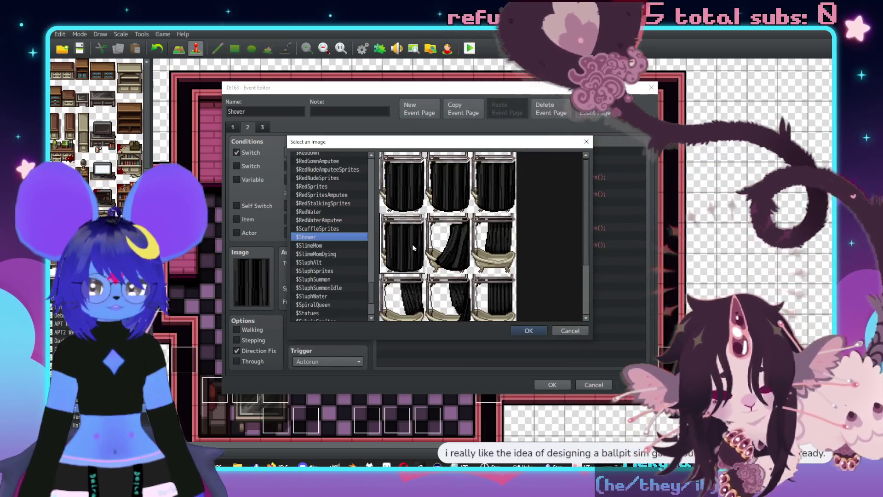
# Reopen the movement route and add a Turn Left step two rows below the first wait.
pyautogui.click(585, 143)
pyautogui.doubleClick(487, 153)
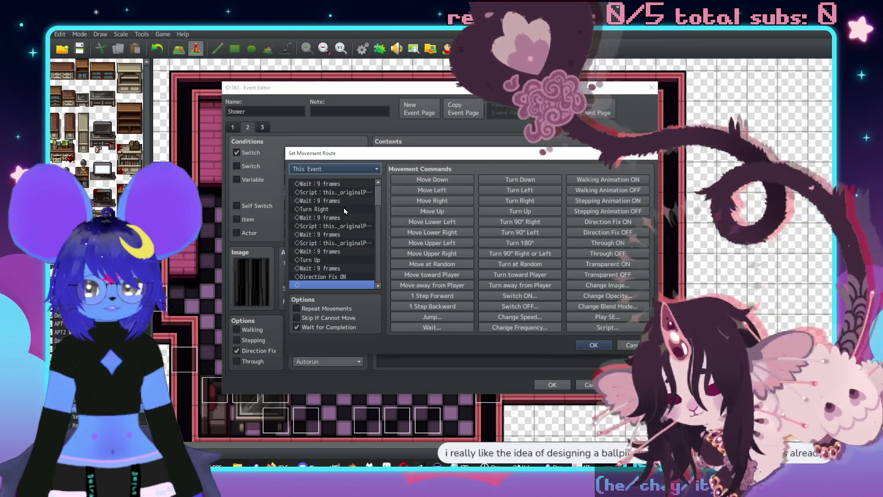
pyautogui.moveTo(343, 153); pyautogui.dragTo(408, 152)
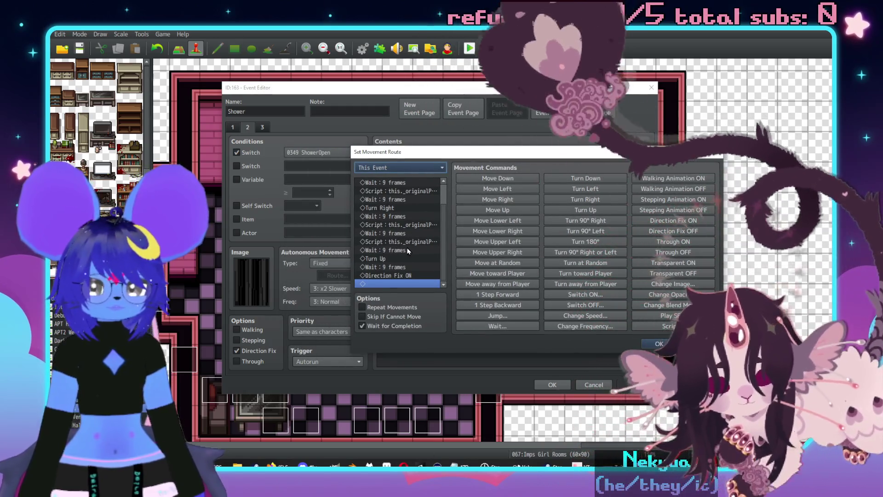
pyautogui.scroll(1, 405, 248)
pyautogui.click(390, 191)
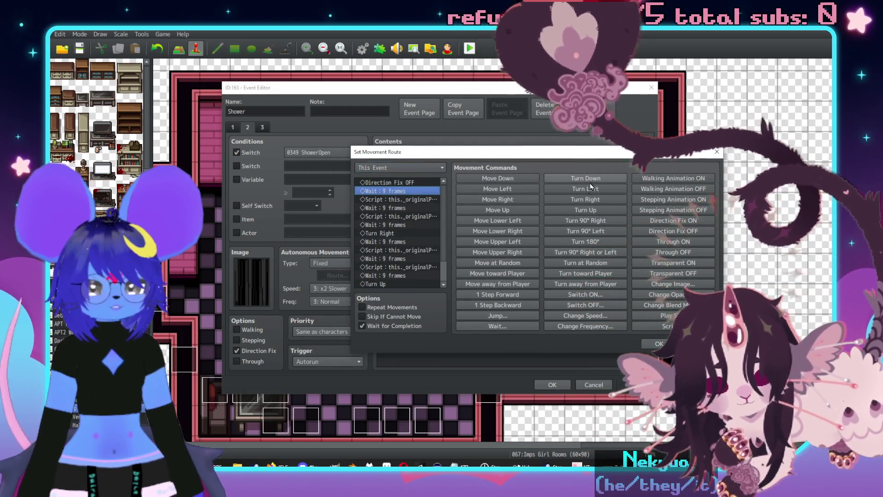
pyautogui.click(585, 189)
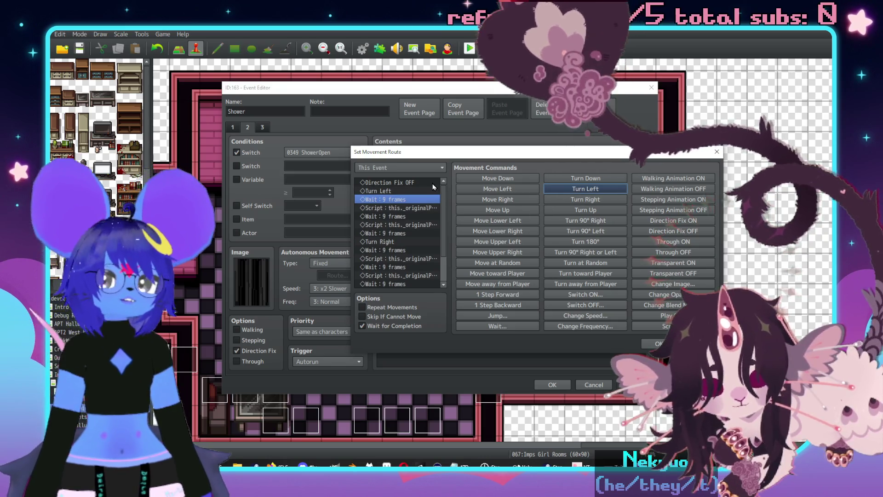
pyautogui.moveTo(398, 189); pyautogui.dragTo(404, 211)
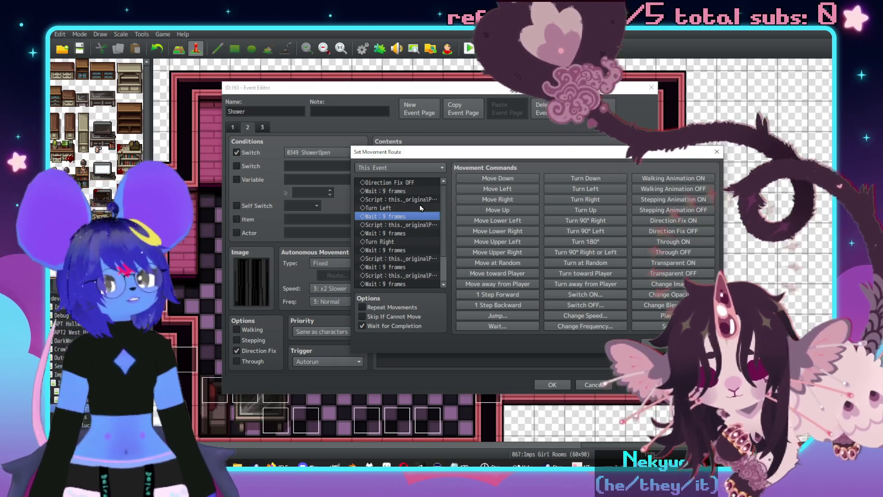
# Select the Turn Right step and open the Play SE sound list.
pyautogui.scroll(-2, 400, 236)
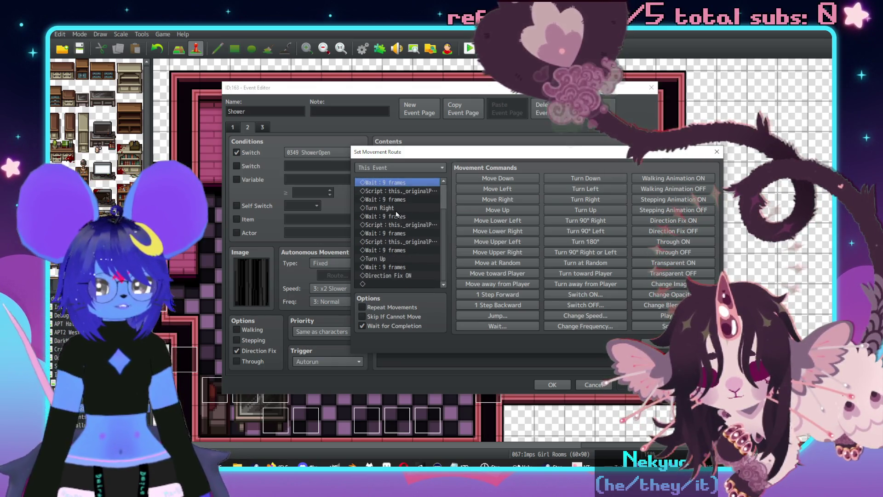
pyautogui.click(391, 207)
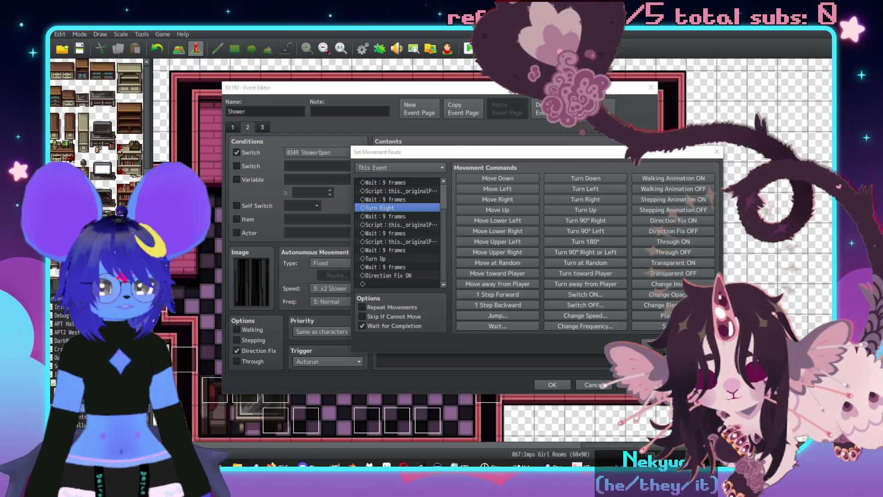
pyautogui.click(666, 315)
pyautogui.scroll(-6, 505, 266)
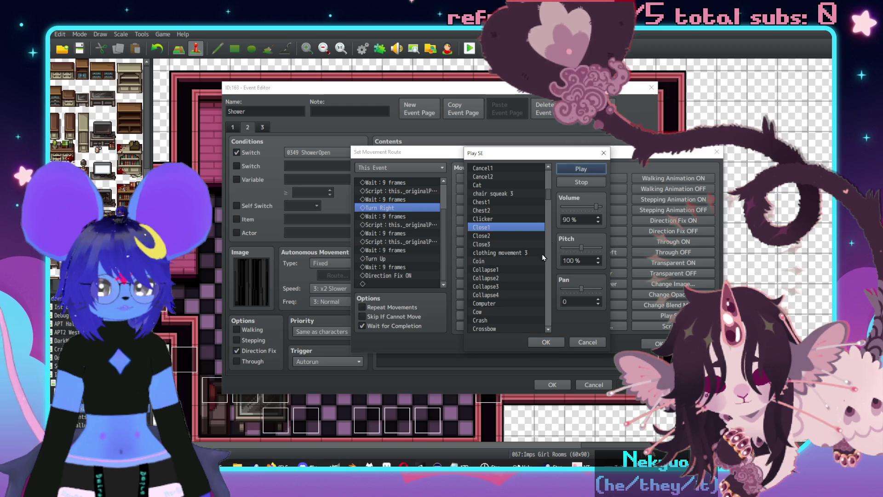
# Audition Close2, Wind4 and Wind1, settle on Wind3, then switch to Mix It Up.
pyautogui.click(507, 236)
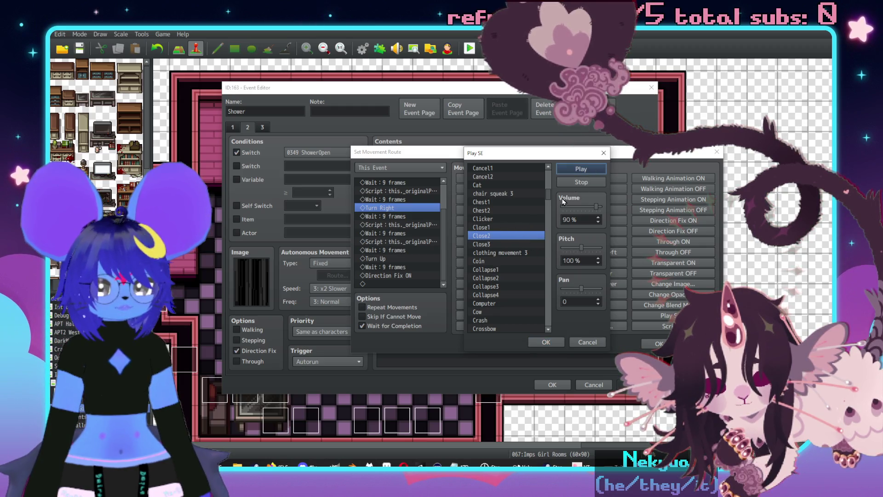
pyautogui.moveTo(550, 195); pyautogui.dragTo(549, 351)
pyautogui.click(519, 279)
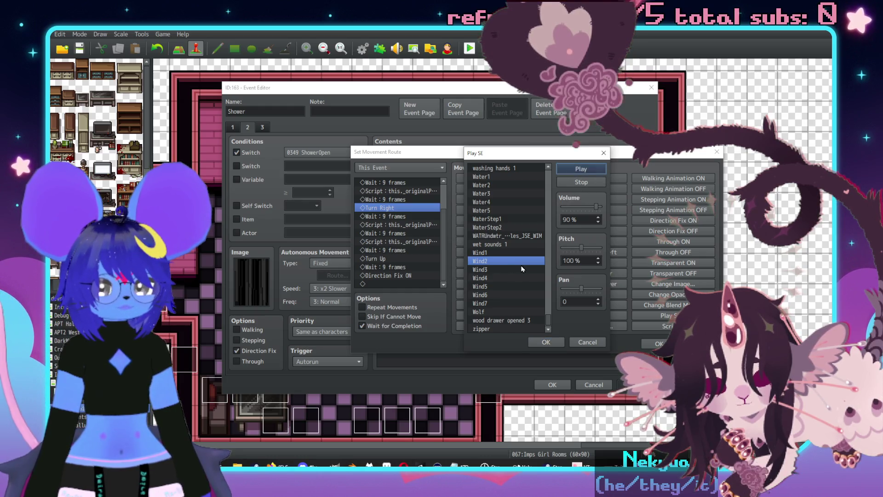
pyautogui.click(504, 253)
pyautogui.click(491, 269)
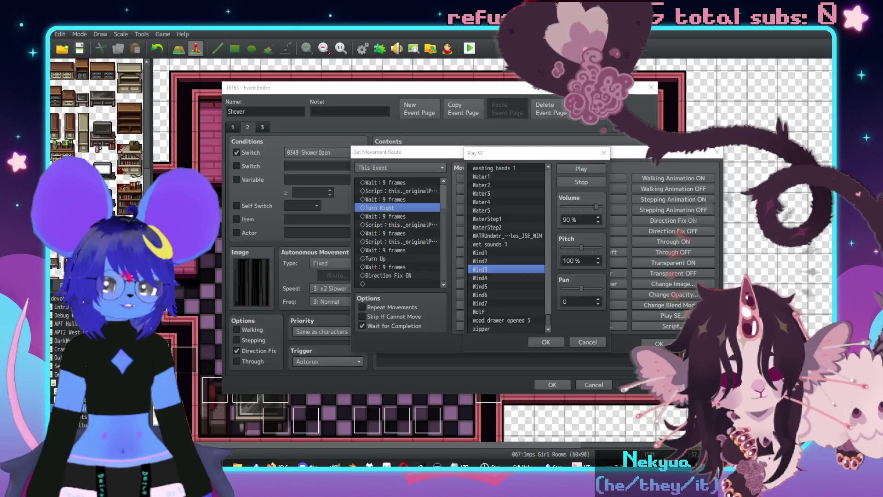
pyautogui.hotkey('alt', 'Tab')
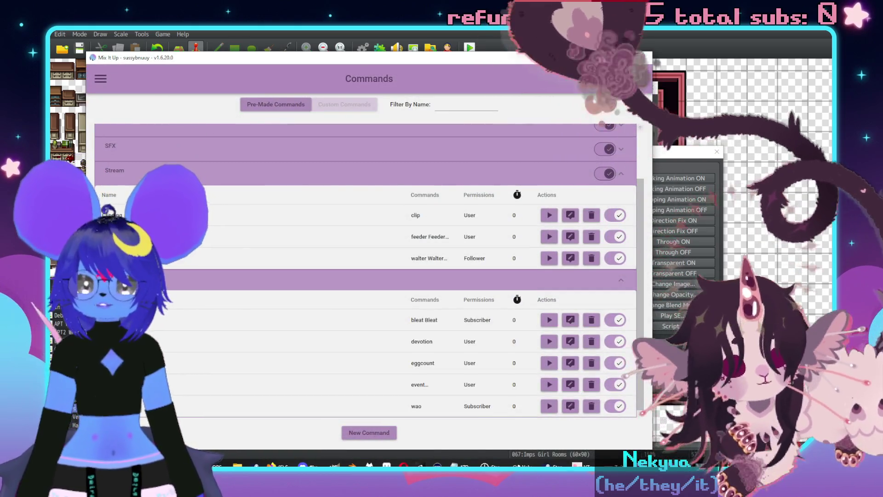
# Browse the Commands page groups: Avatars, the bleat/devotion group, SFX and nuts.
pyautogui.click(117, 280)
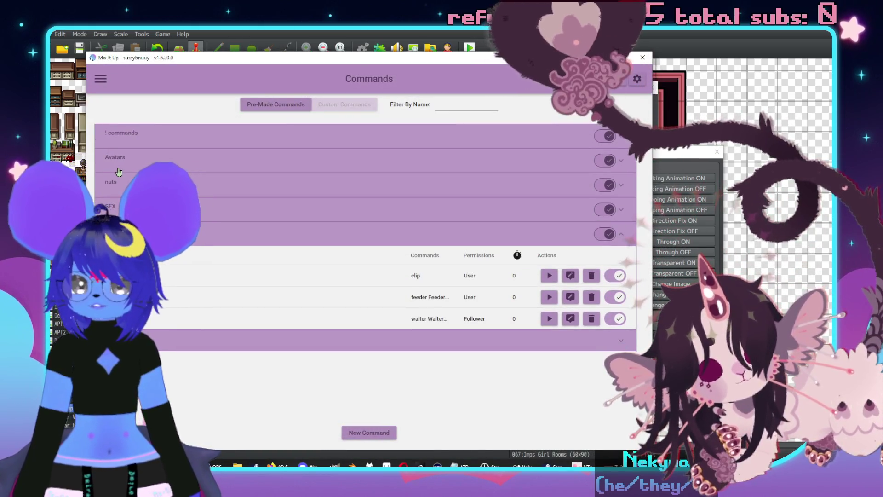
pyautogui.click(118, 172)
pyautogui.scroll(-5, 231, 244)
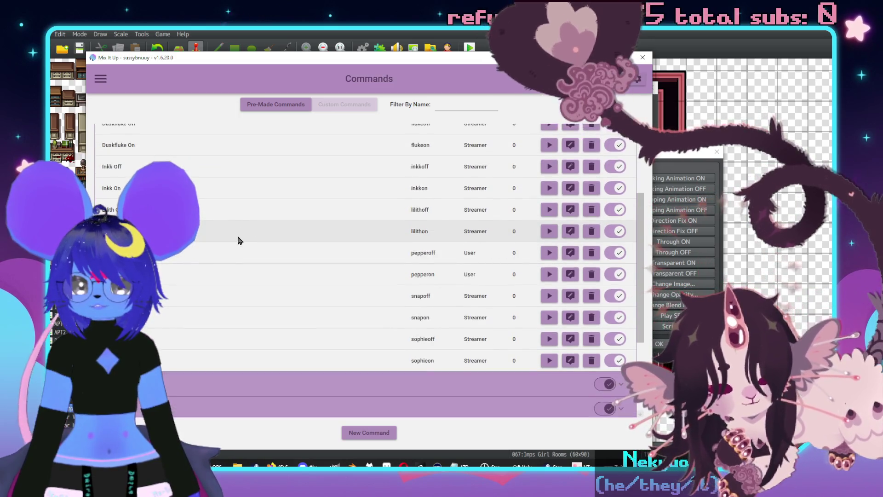
pyautogui.scroll(5, 238, 240)
pyautogui.click(141, 156)
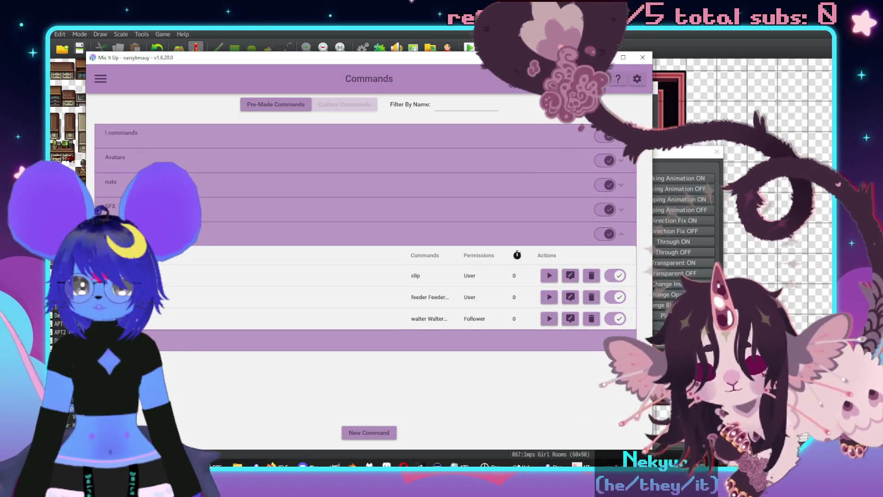
pyautogui.click(137, 340)
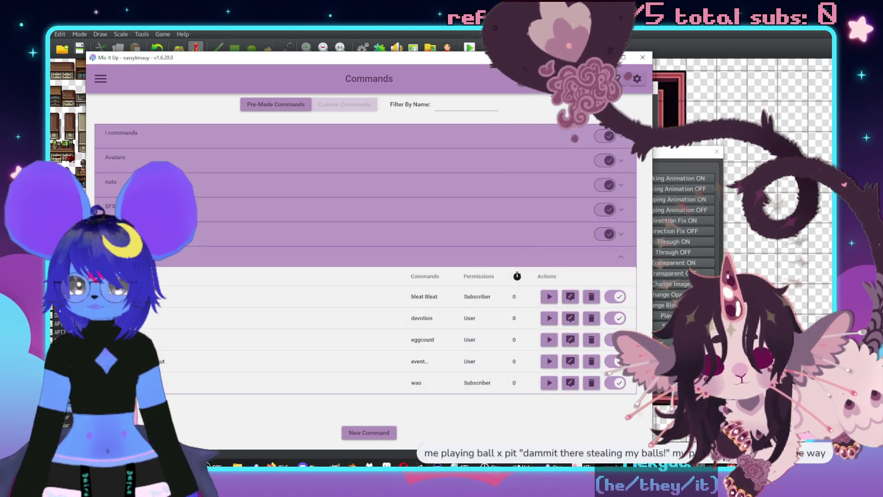
pyautogui.click(121, 211)
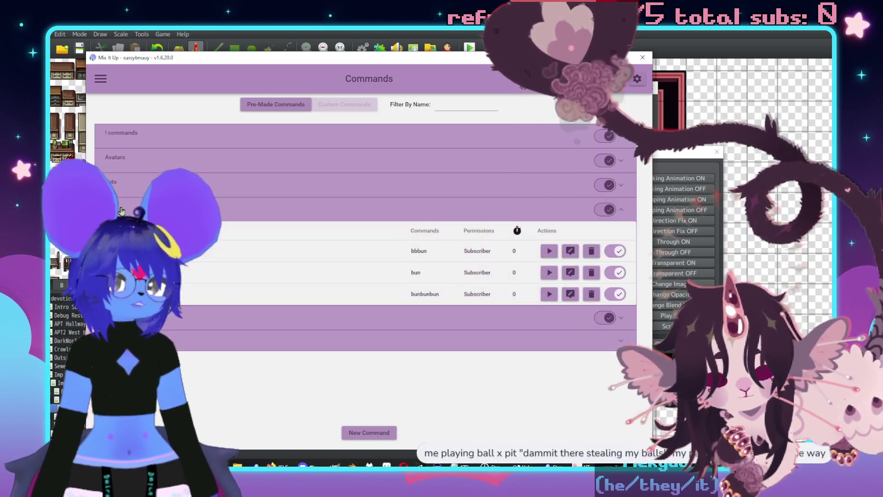
pyautogui.click(122, 210)
pyautogui.click(112, 183)
pyautogui.click(112, 183)
# Switch to Action Groups and inspect the Avatars, Modding and Redeems groups.
pyautogui.click(100, 78)
pyautogui.click(124, 195)
pyautogui.click(132, 156)
pyautogui.click(131, 159)
pyautogui.click(126, 181)
pyautogui.click(126, 182)
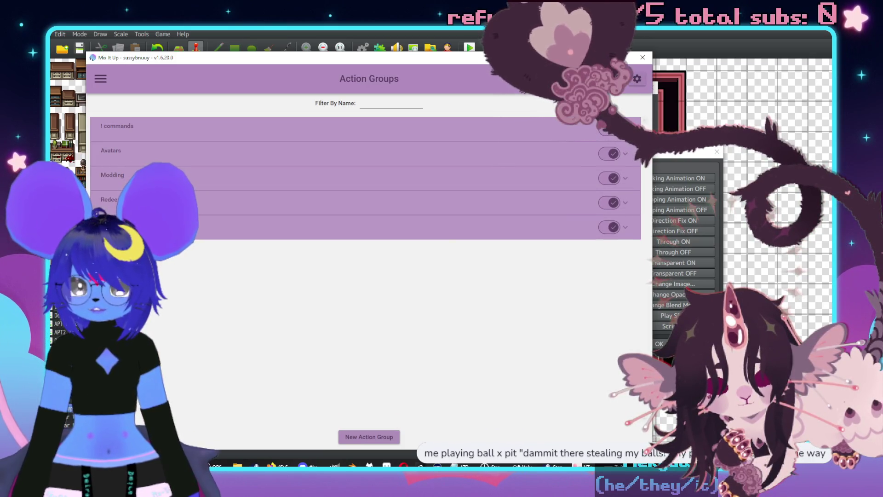
pyautogui.click(125, 199)
pyautogui.scroll(-5, 126, 193)
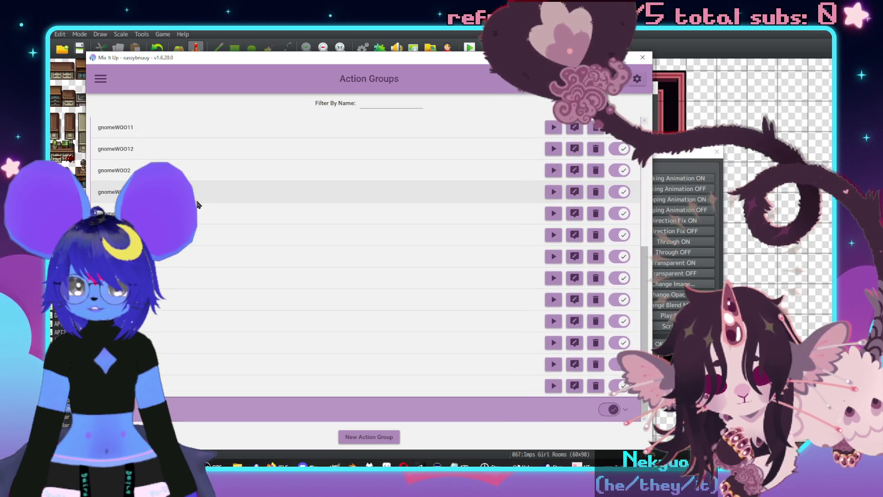
pyautogui.scroll(5, 197, 204)
pyautogui.click(120, 184)
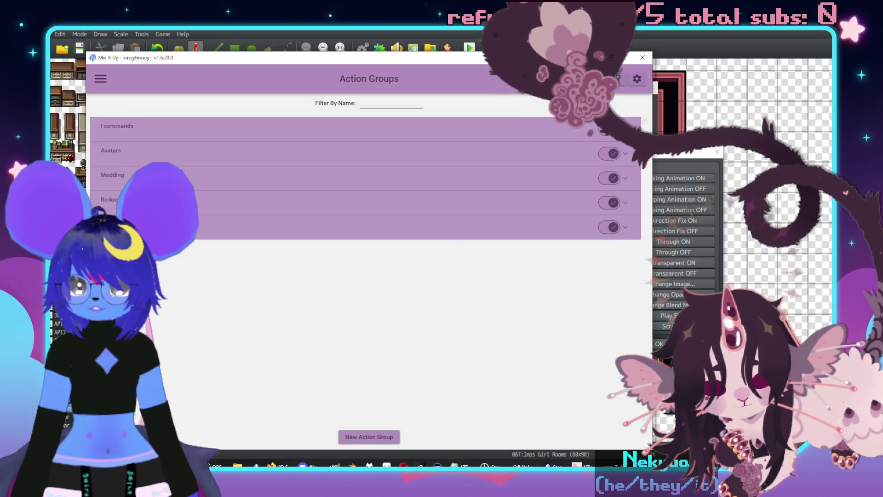
# Check the ! commands and Avatars action groups, then go to Twitch Channel Points via Twitch Bits.
pyautogui.click(252, 229)
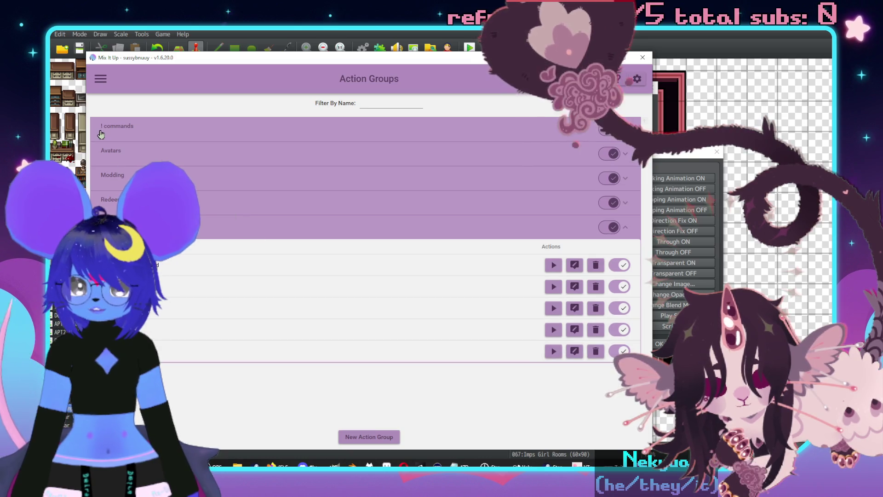
pyautogui.click(117, 133)
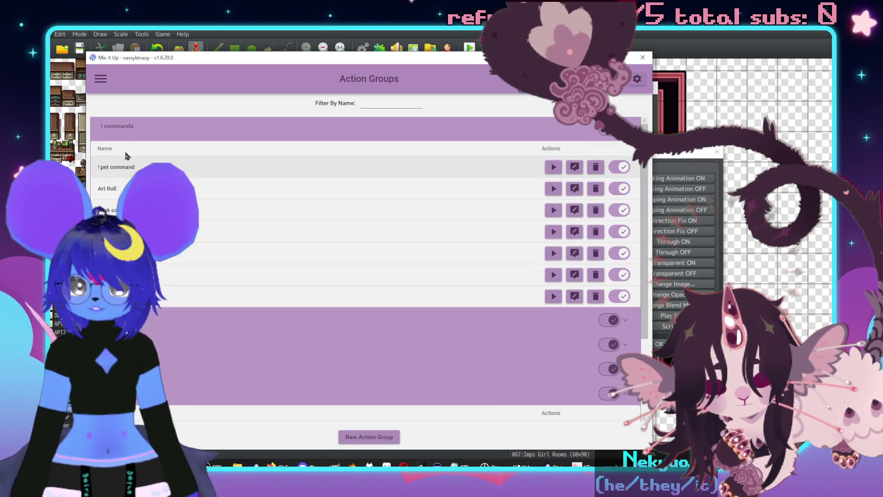
pyautogui.click(118, 130)
pyautogui.click(115, 225)
pyautogui.click(113, 152)
pyautogui.click(113, 152)
pyautogui.click(101, 78)
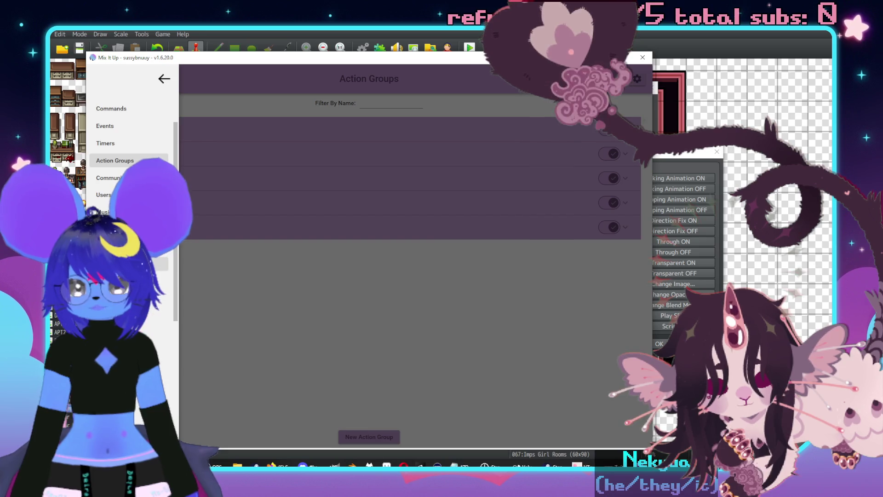
pyautogui.click(128, 263)
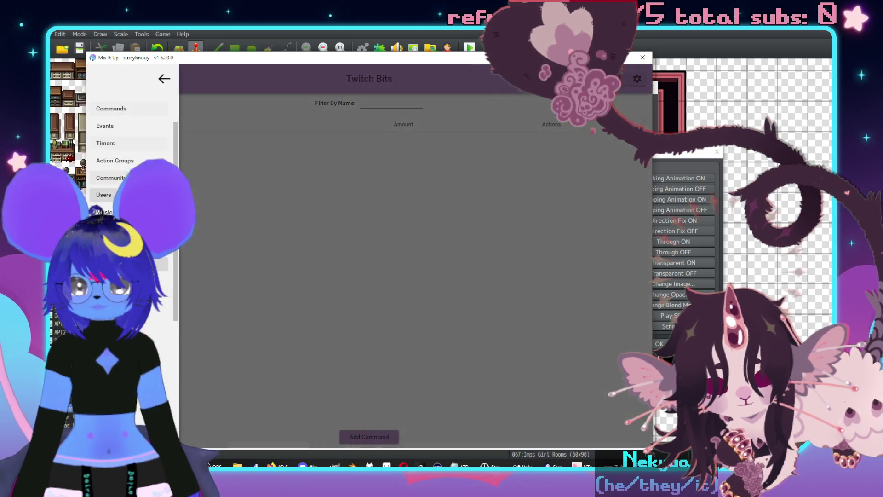
pyautogui.click(129, 247)
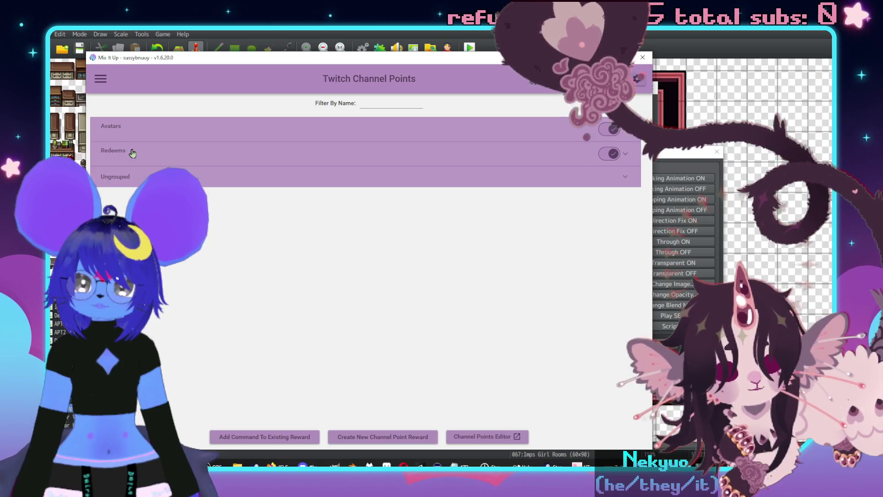
# Open the Milk the Goat redeem from Redeems in the Command Editor and expand its Wait action.
pyautogui.click(132, 153)
pyautogui.scroll(-5, 205, 221)
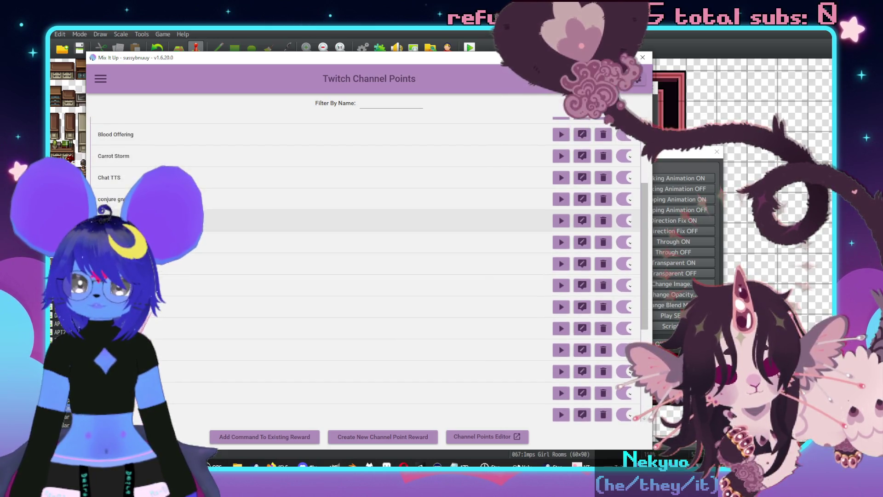
pyautogui.click(587, 285)
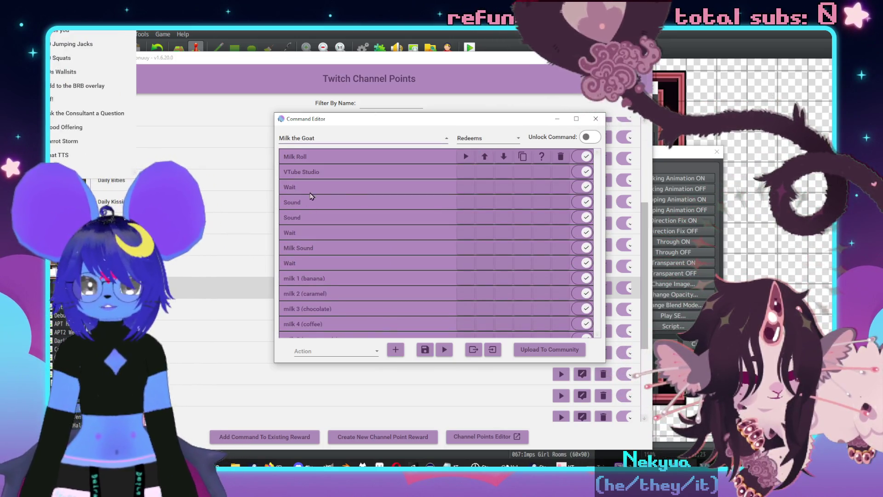
pyautogui.click(309, 186)
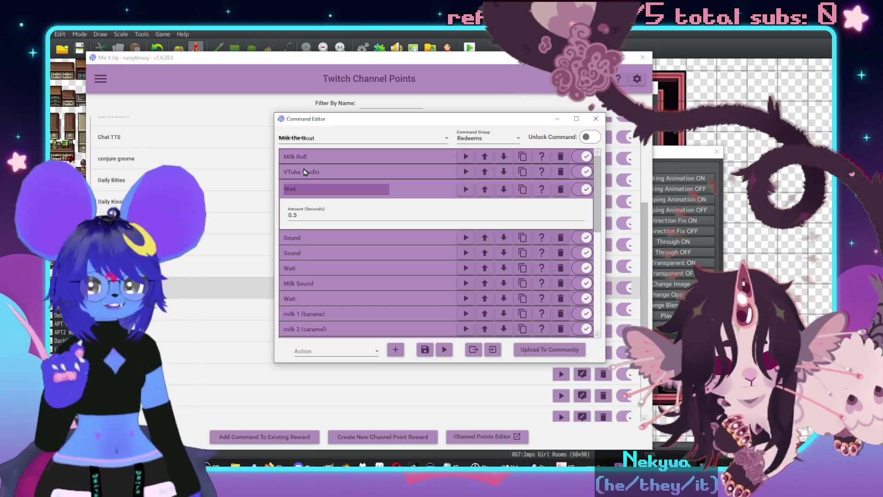
# Preview the Sound action's curtain.wav, then browse the Twitch images folder for a replacement file.
pyautogui.click(439, 191)
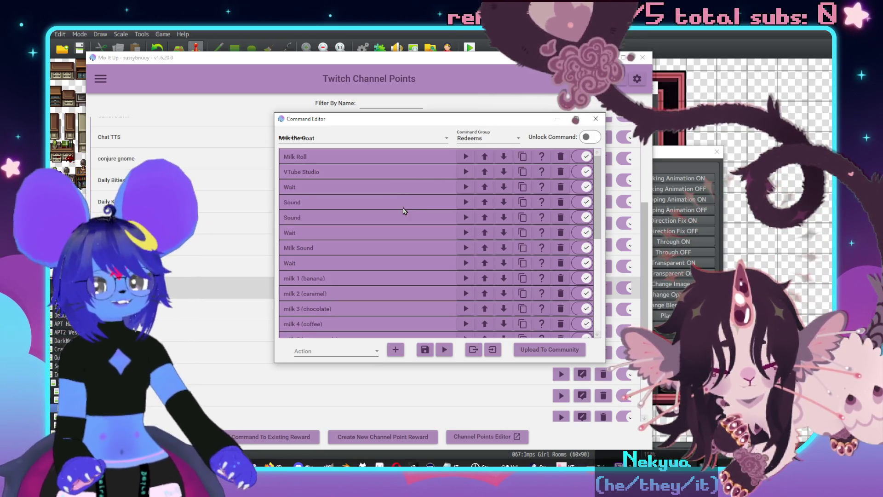
pyautogui.click(393, 206)
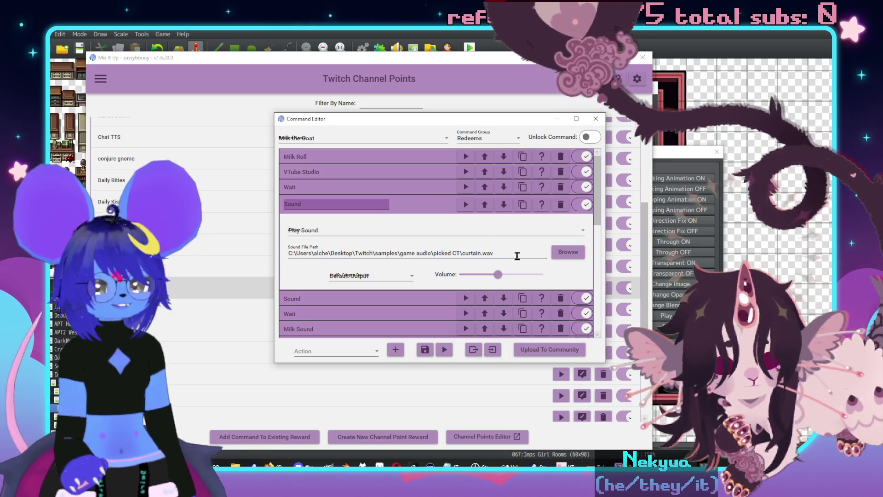
pyautogui.click(466, 207)
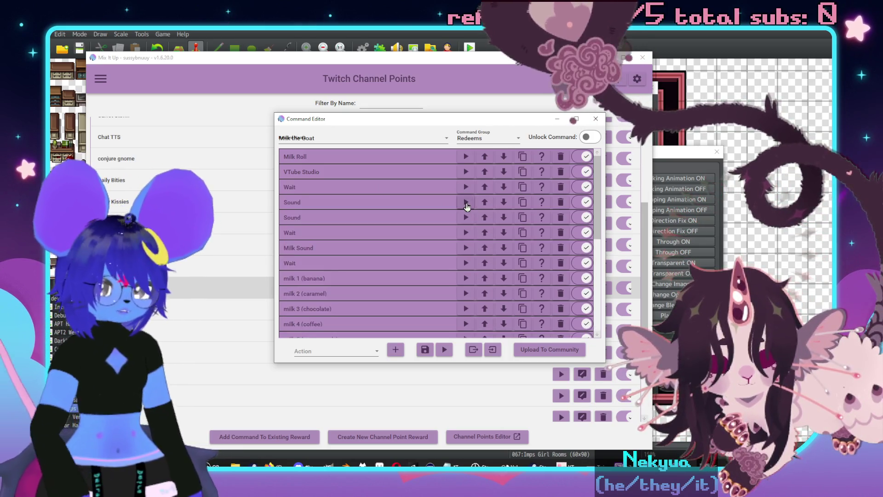
pyautogui.click(454, 207)
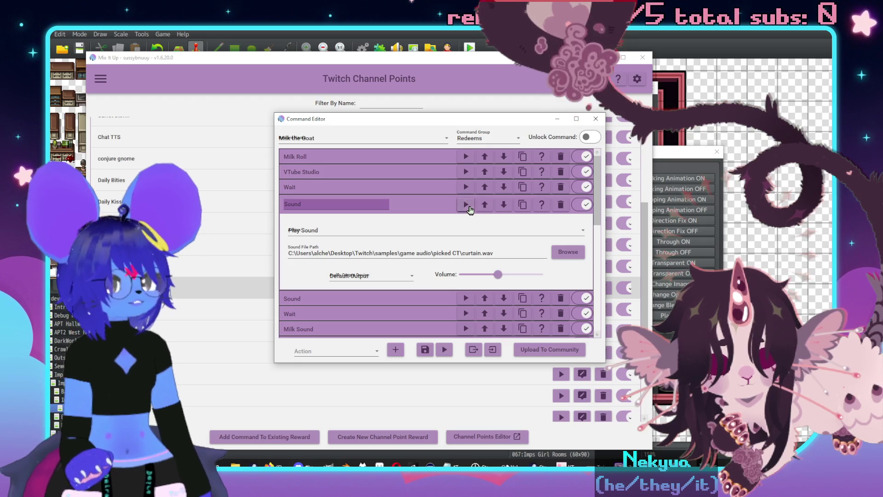
pyautogui.click(466, 205)
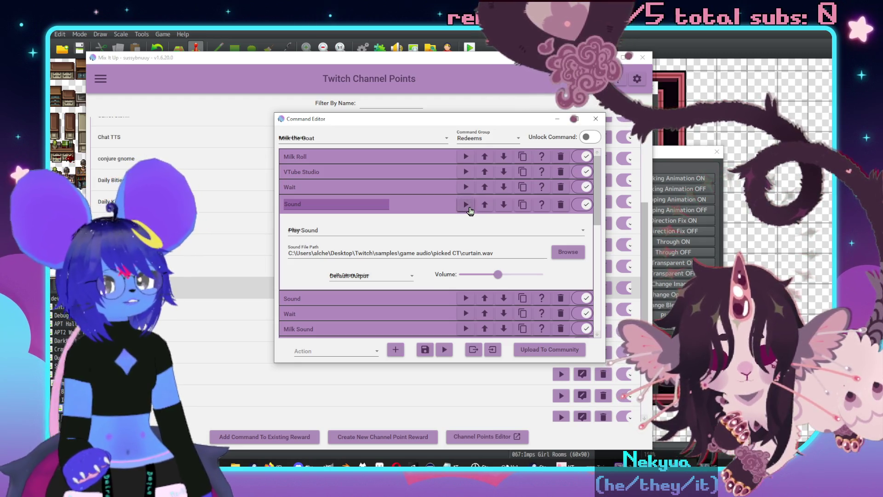
pyautogui.click(565, 254)
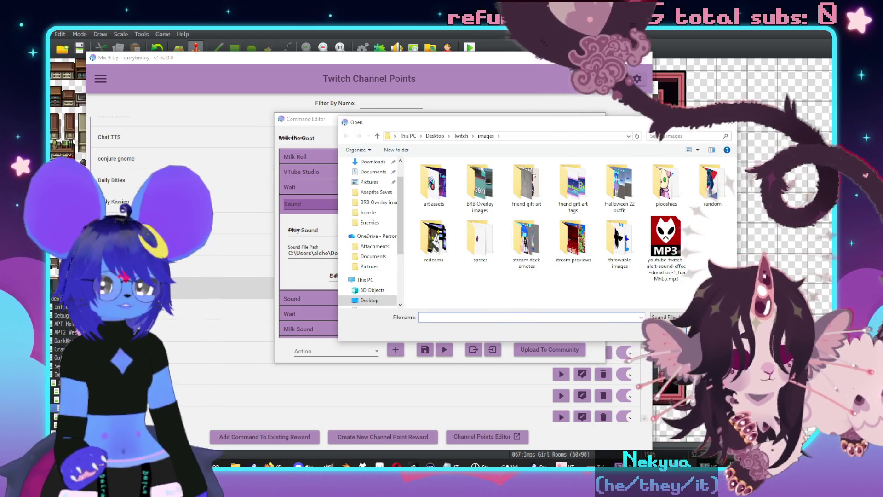
# Cancel the file dialog, keeping curtain.wav as the Sound action's file.
pyautogui.press('Escape')
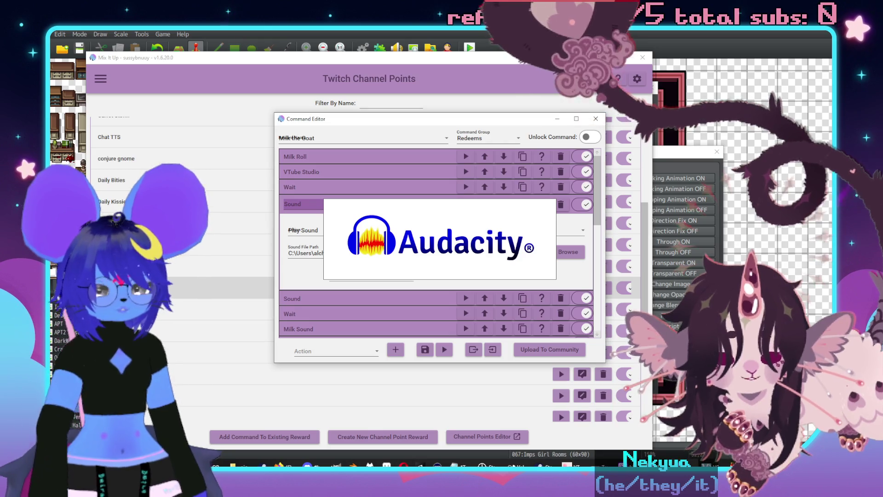
# In Audacity, dismiss the welcome screen and play back the curtain recording.
pyautogui.hotkey('alt', 'Tab')
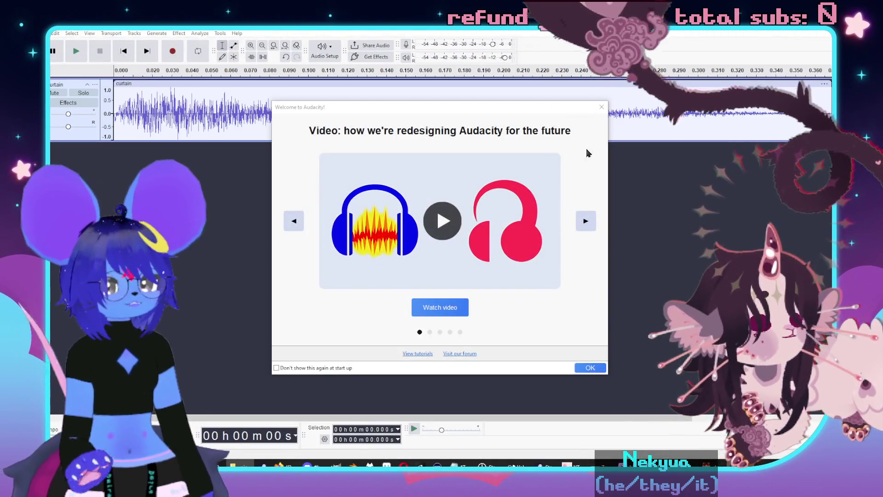
pyautogui.click(602, 107)
pyautogui.click(78, 51)
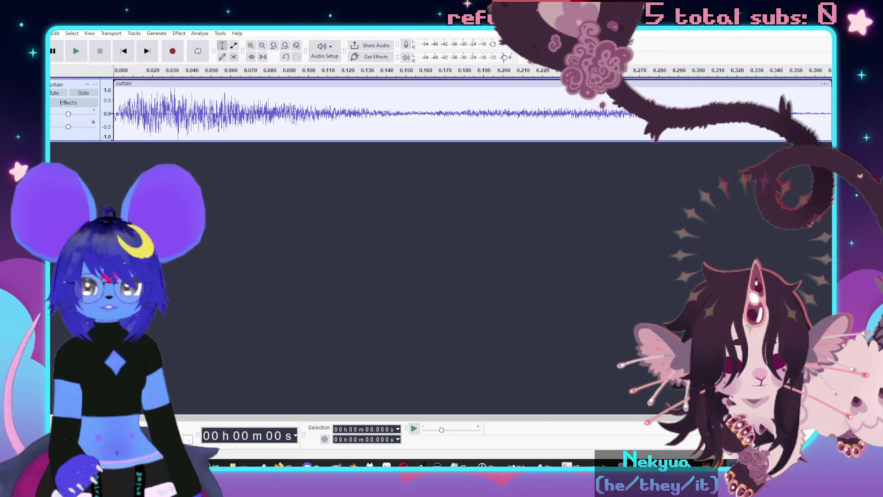
# Export the recording as curtain.ogg (Ogg Vorbis, mono, 32000 Hz) and close without saving.
pyautogui.click(46, 33)
pyautogui.click(83, 115)
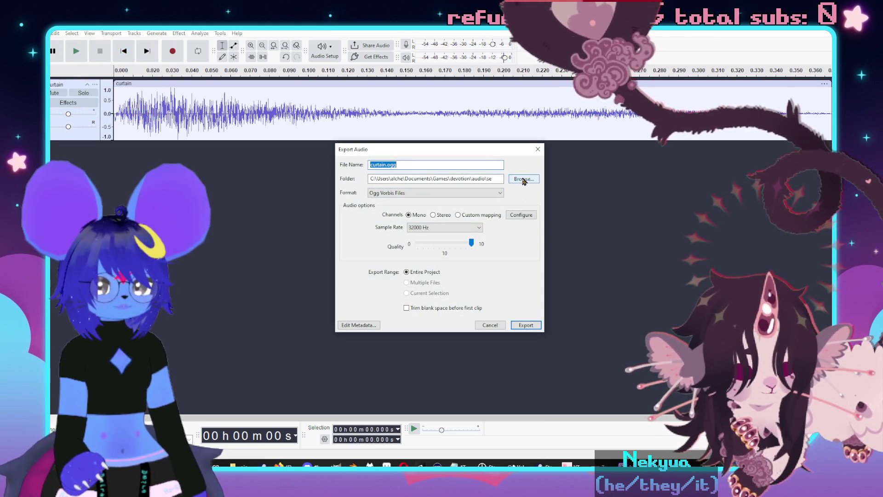
pyautogui.click(526, 325)
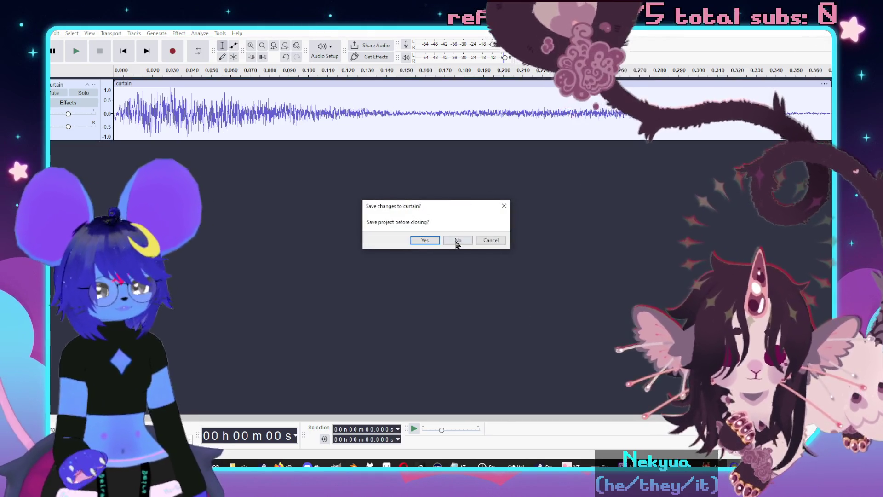
pyautogui.click(455, 239)
pyautogui.hotkey('alt', 'Tab')
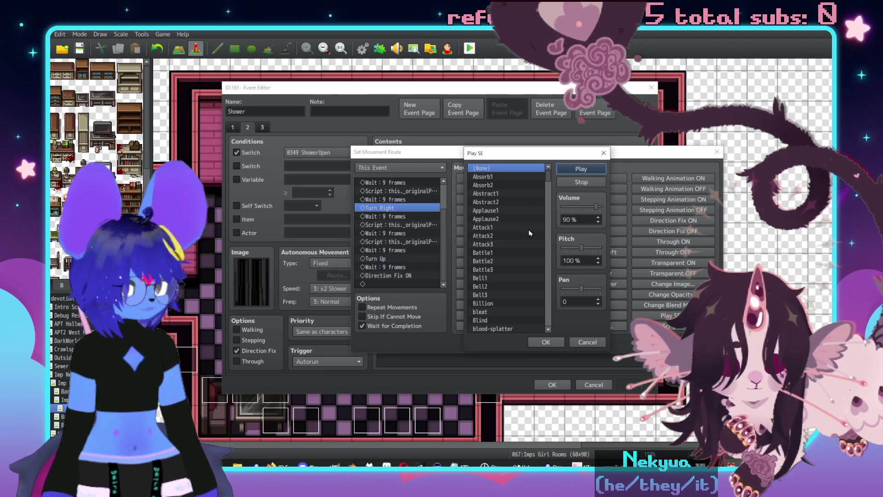
# Insert a 'curtain' Play SE step at 80% pitch and 65% volume into the route.
pyautogui.click(498, 236)
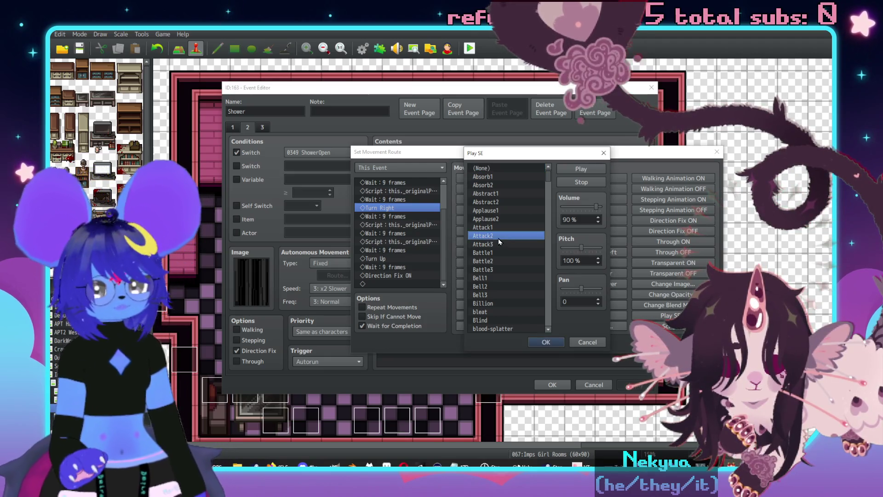
pyautogui.click(587, 342)
pyautogui.click(673, 316)
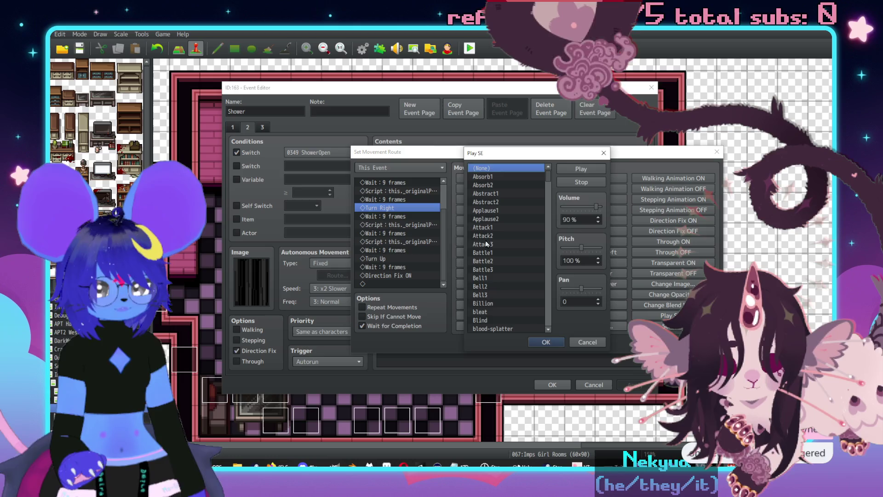
pyautogui.click(487, 243)
pyautogui.click(489, 282)
pyautogui.scroll(-4, 501, 281)
pyautogui.scroll(-4, 506, 276)
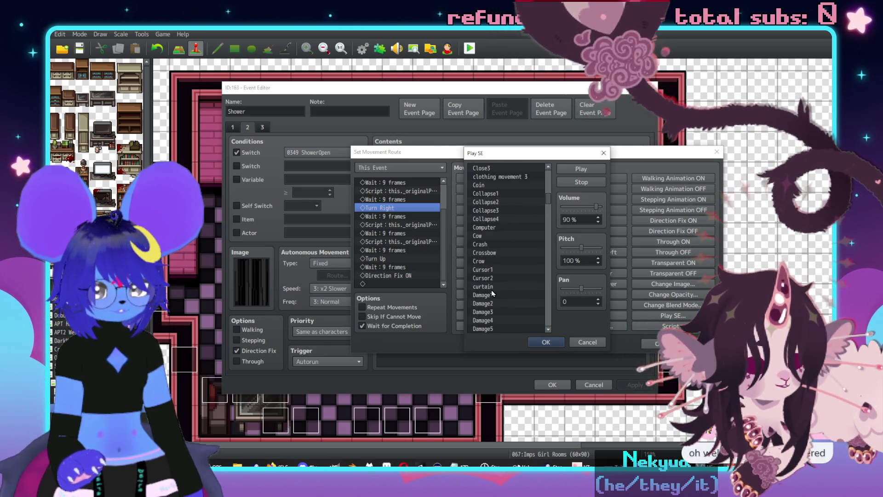
pyautogui.click(497, 286)
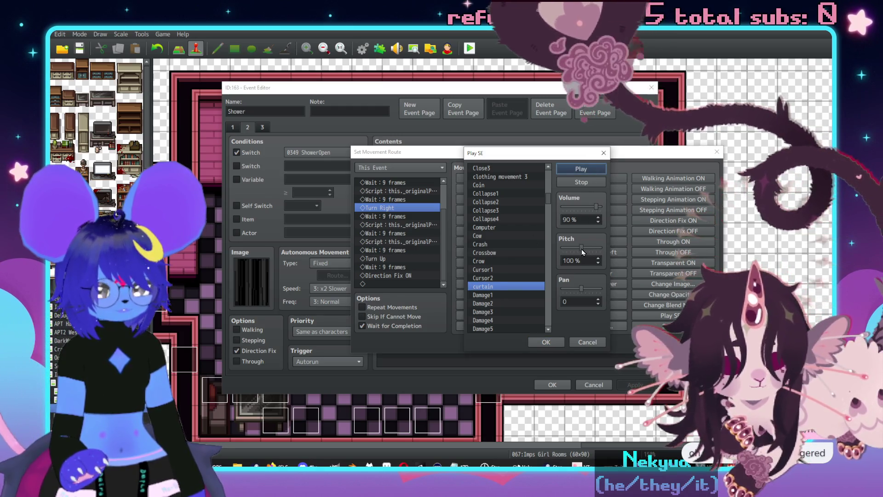
pyautogui.moveTo(581, 250); pyautogui.dragTo(576, 248)
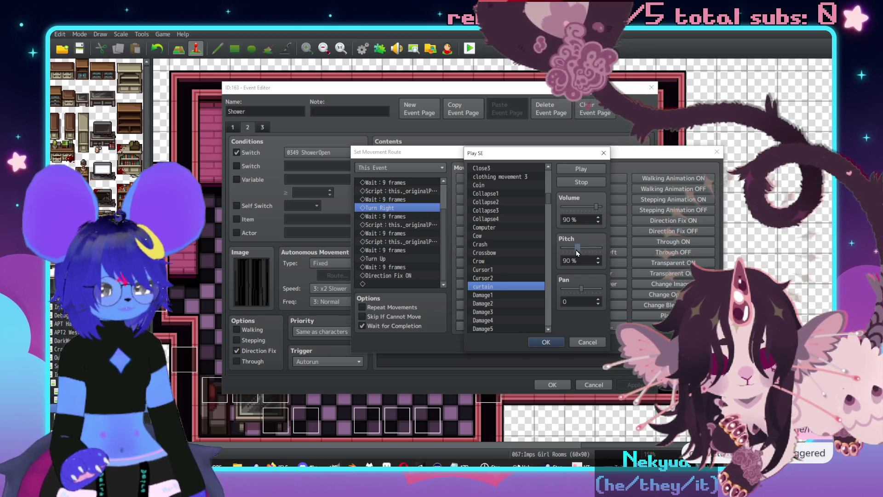
pyautogui.moveTo(576, 250); pyautogui.dragTo(572, 249)
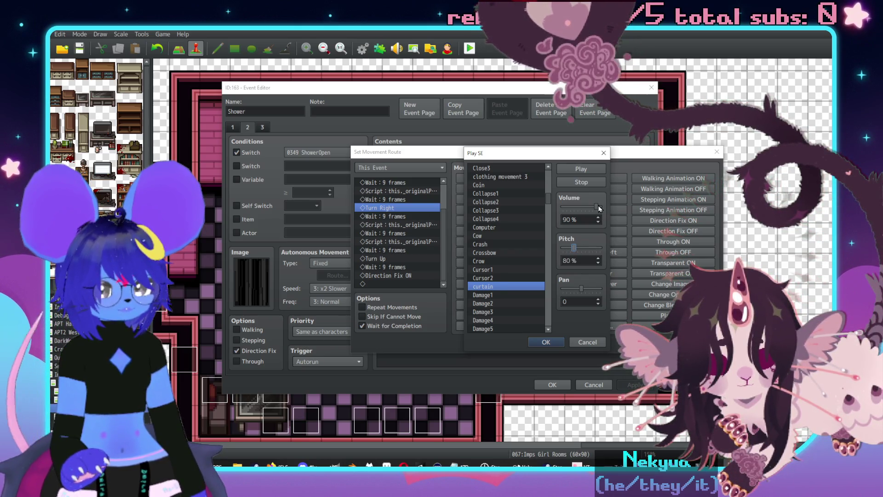
pyautogui.moveTo(595, 207); pyautogui.dragTo(586, 207)
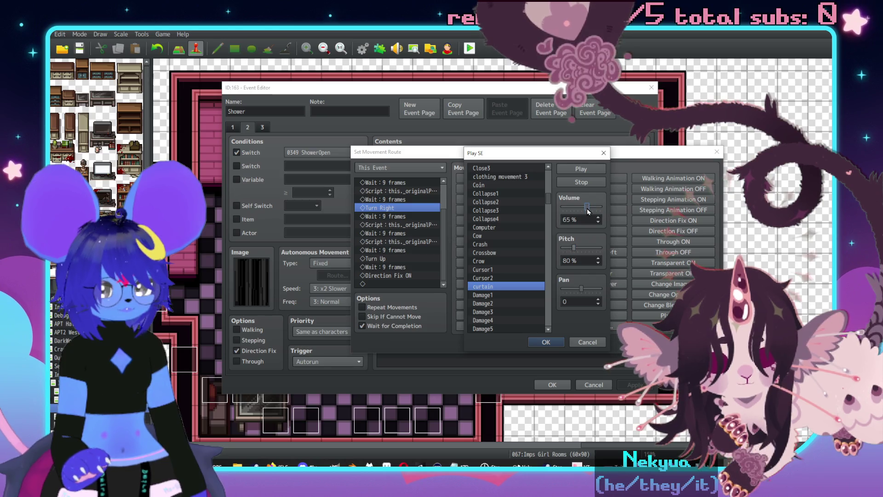
pyautogui.click(546, 342)
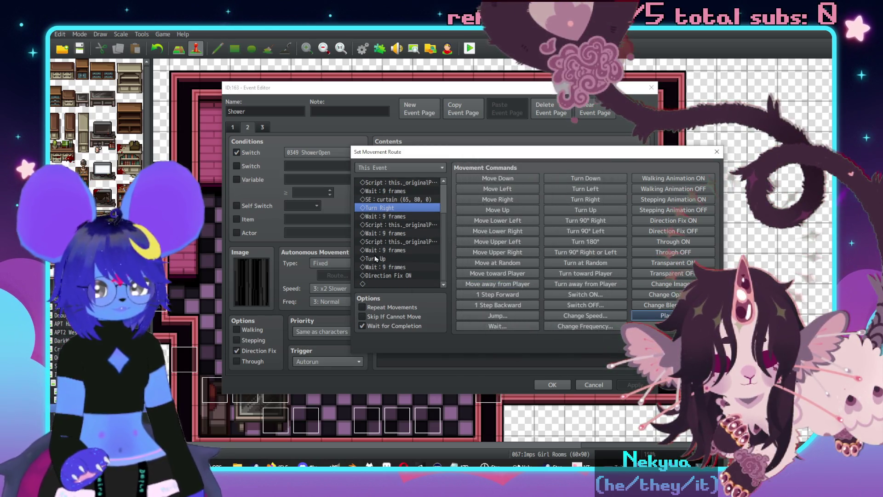
# Review the code of each script step in the Shower movement route.
pyautogui.click(410, 225)
pyautogui.doubleClick(411, 224)
pyautogui.press('Return')
pyautogui.scroll(2, 407, 234)
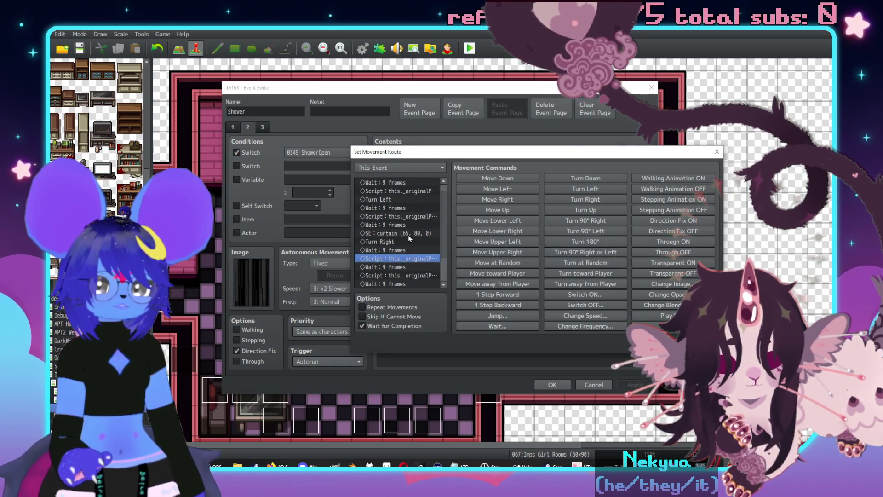
pyautogui.doubleClick(409, 216)
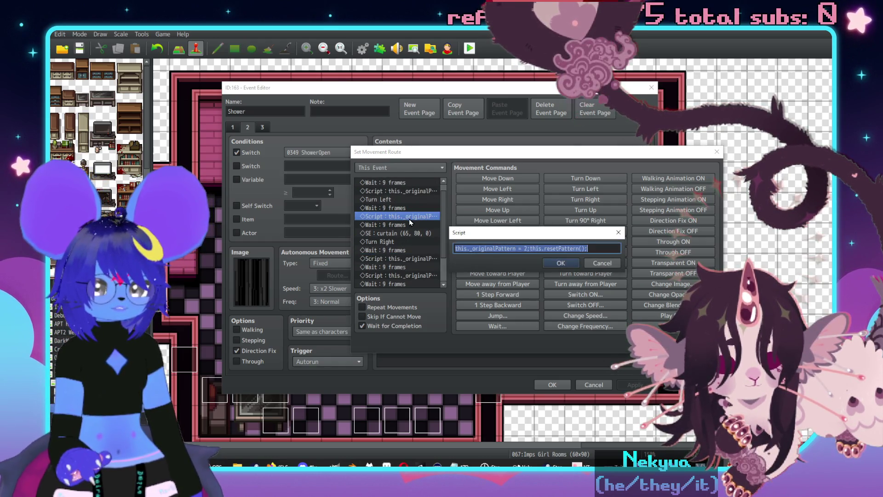
pyautogui.press('Return')
pyautogui.click(410, 191)
pyautogui.doubleClick(409, 193)
pyautogui.press('Return')
pyautogui.scroll(1, 407, 203)
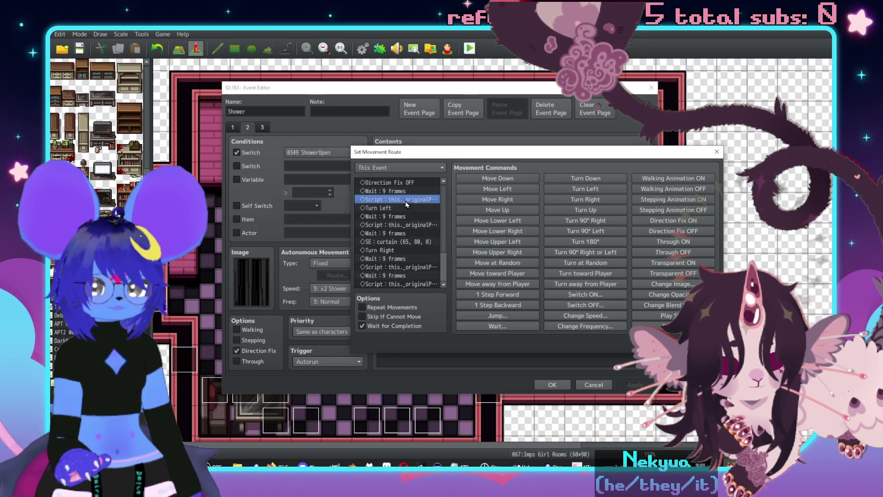
pyautogui.doubleClick(409, 225)
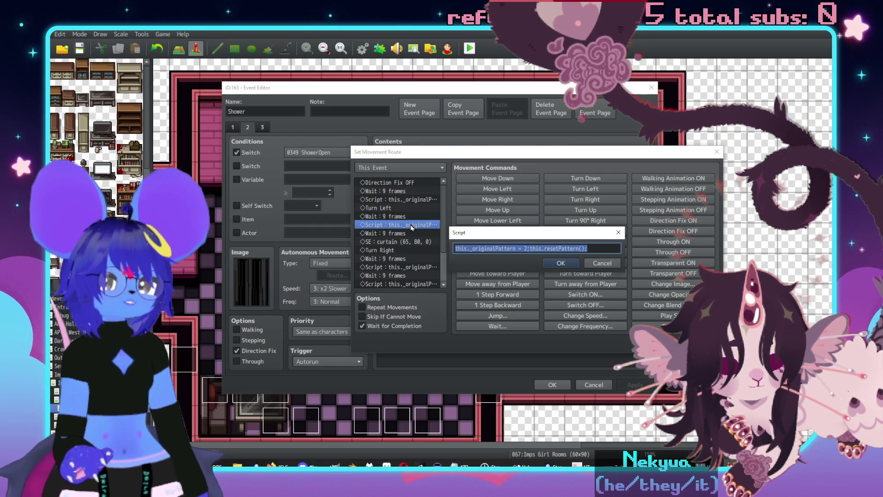
pyautogui.press('Return')
pyautogui.scroll(-1, 413, 225)
pyautogui.doubleClick(403, 242)
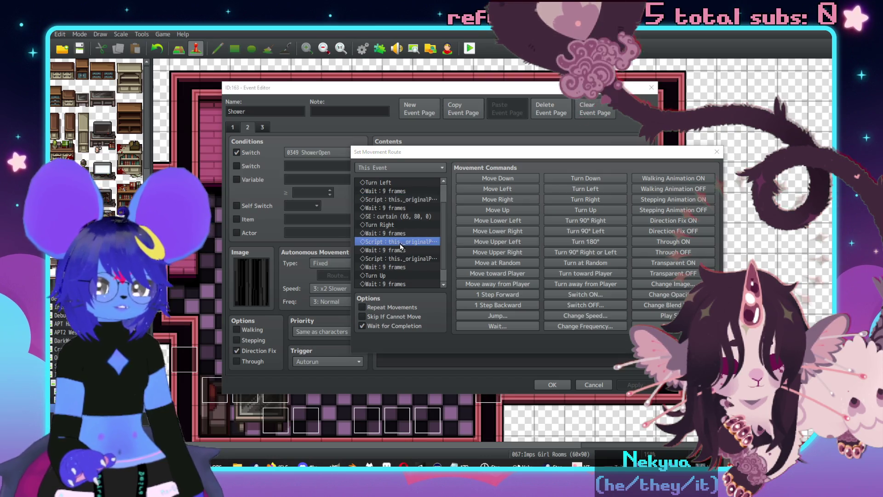
pyautogui.press('Return')
pyautogui.click(410, 259)
pyautogui.doubleClick(410, 261)
pyautogui.press('Return')
pyautogui.scroll(1, 412, 239)
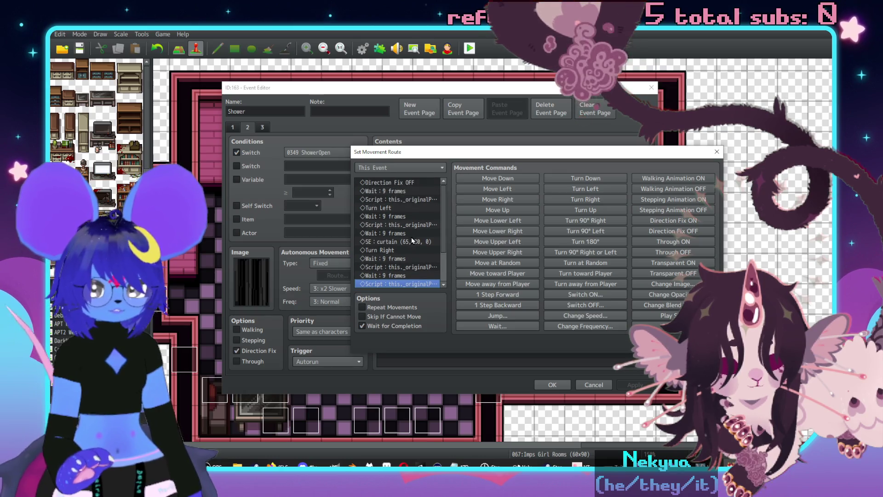
pyautogui.doubleClick(394, 196)
pyautogui.press('Return')
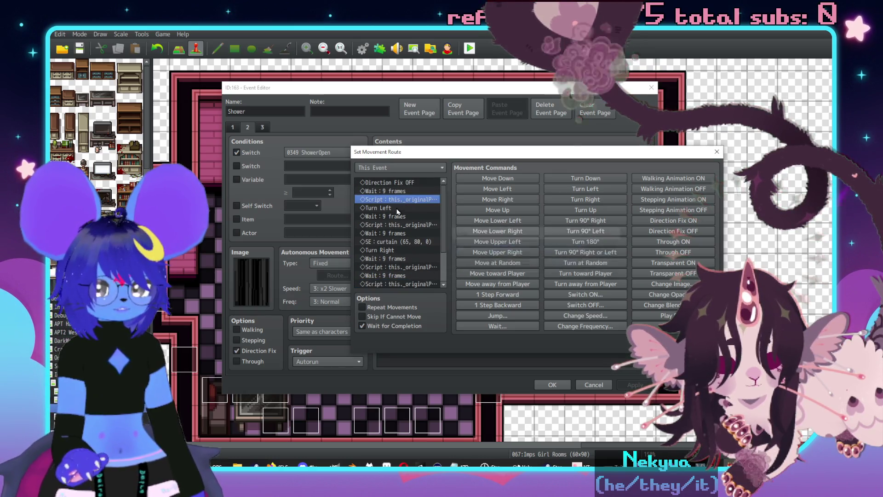
# Delete the extra Wait after Direction Fix OFF and move Turn Left above the first script.
pyautogui.click(390, 182)
pyautogui.press('Delete')
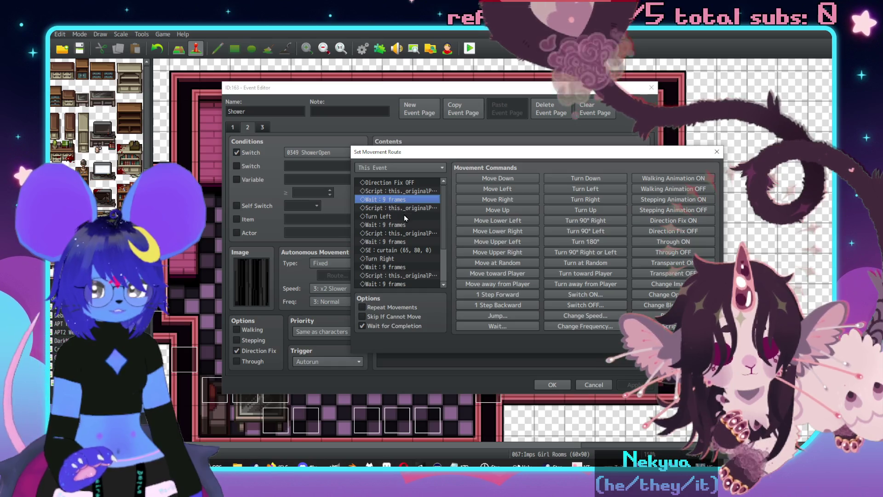
pyautogui.scroll(1, 407, 217)
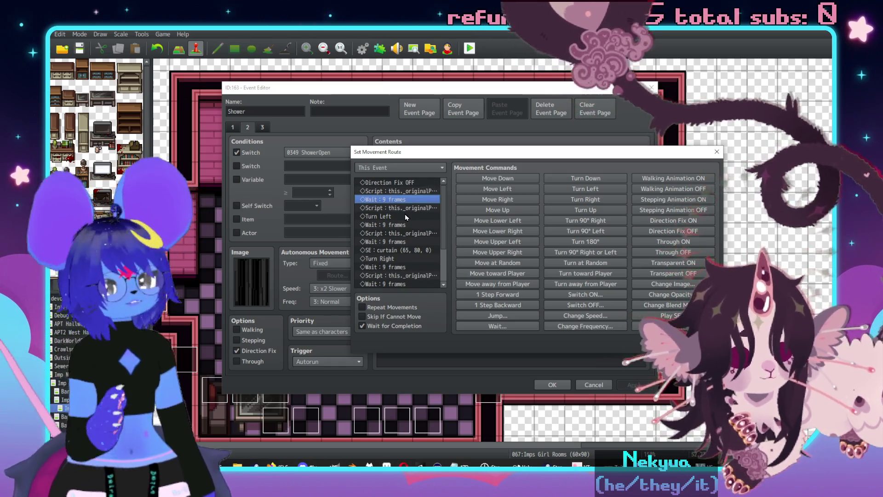
pyautogui.click(387, 217)
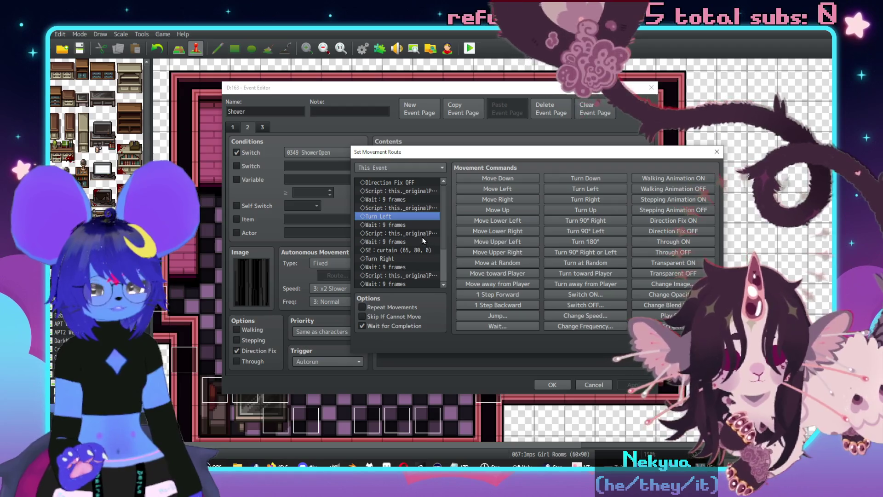
pyautogui.press('Delete')
pyautogui.click(402, 191)
pyautogui.hotkey('ctrl', 'v')
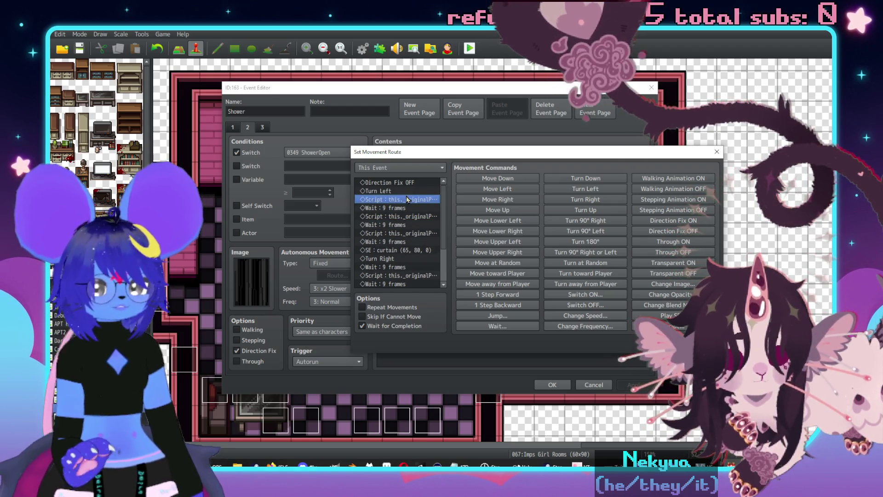
# Recheck the reordered script steps' code throughout the route.
pyautogui.doubleClick(411, 199)
pyautogui.press('Escape')
pyautogui.doubleClick(411, 216)
pyautogui.press('Escape')
pyautogui.doubleClick(414, 233)
pyautogui.press('Escape')
pyautogui.scroll(-2, 412, 222)
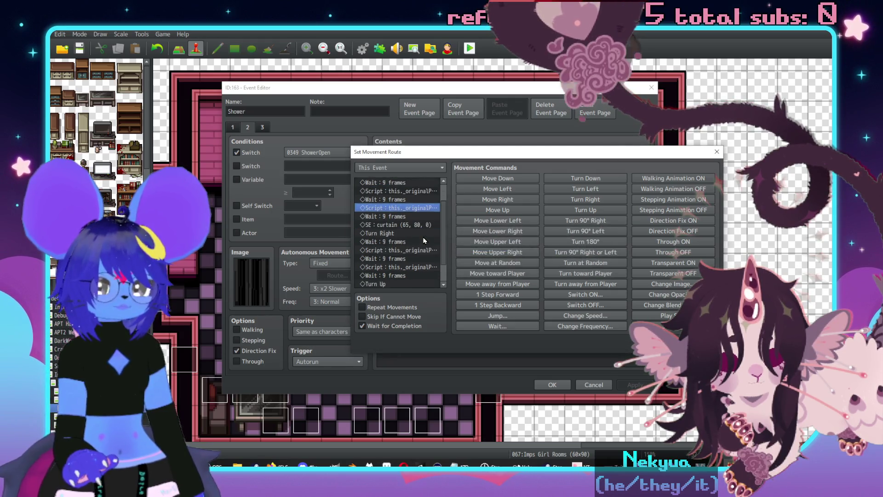
pyautogui.click(408, 219)
pyautogui.doubleClick(418, 233)
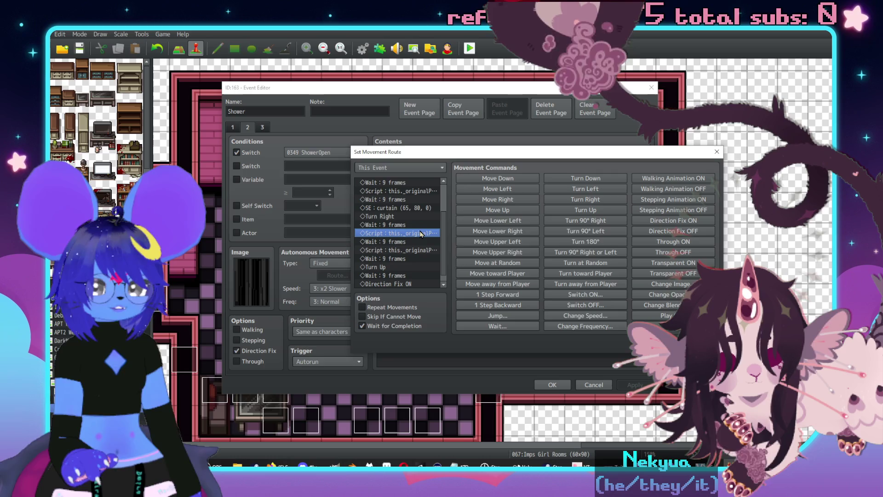
pyautogui.press('Escape')
pyautogui.scroll(2, 419, 235)
pyautogui.click(419, 234)
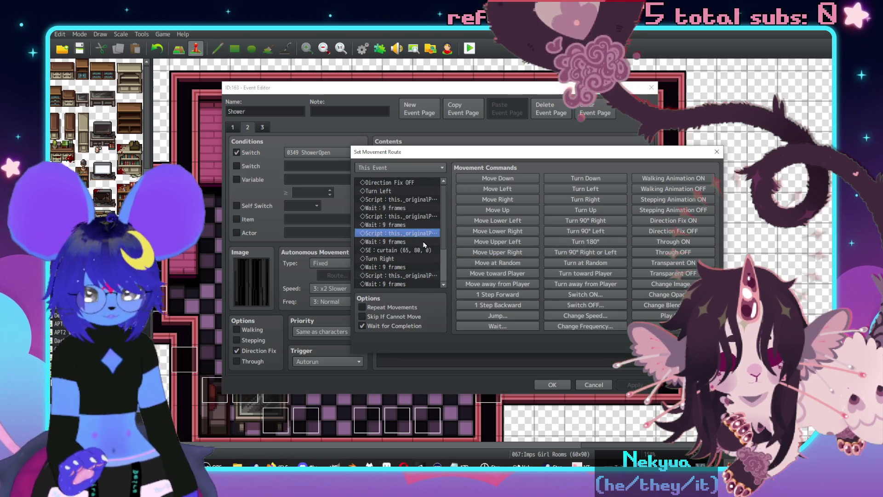
pyautogui.click(406, 258)
pyautogui.scroll(-2, 409, 248)
pyautogui.click(423, 234)
pyautogui.doubleClick(423, 234)
pyautogui.press('Escape')
pyautogui.doubleClick(420, 251)
pyautogui.press('Escape')
pyautogui.scroll(-1, 415, 246)
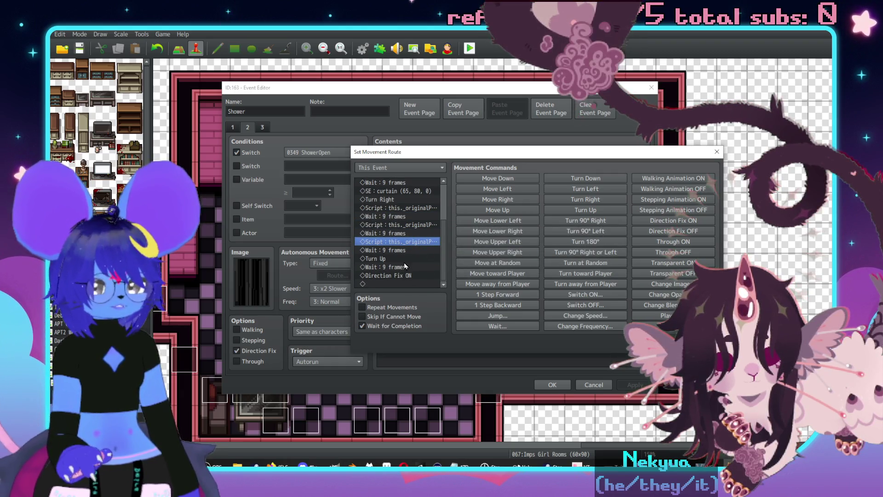
pyautogui.scroll(3, 411, 218)
pyautogui.scroll(-3, 415, 221)
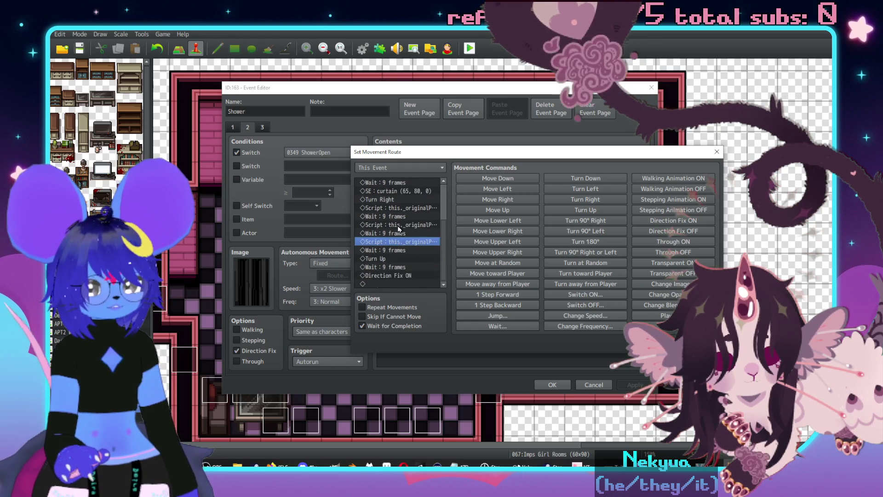
# Paste a pattern-reset script after Turn Up, apply the route, close the event, and start a playtest.
pyautogui.click(408, 268)
pyautogui.hotkey('ctrl', 'v')
pyautogui.click(617, 344)
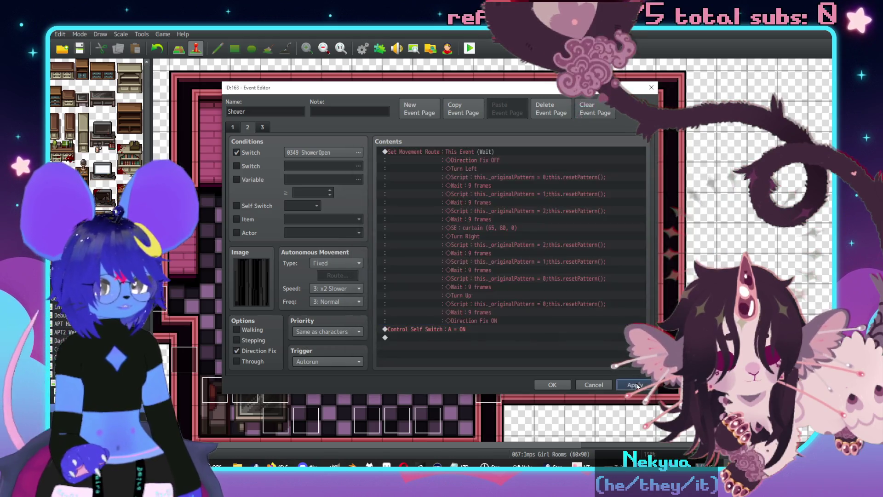
pyautogui.click(552, 385)
pyautogui.click(469, 49)
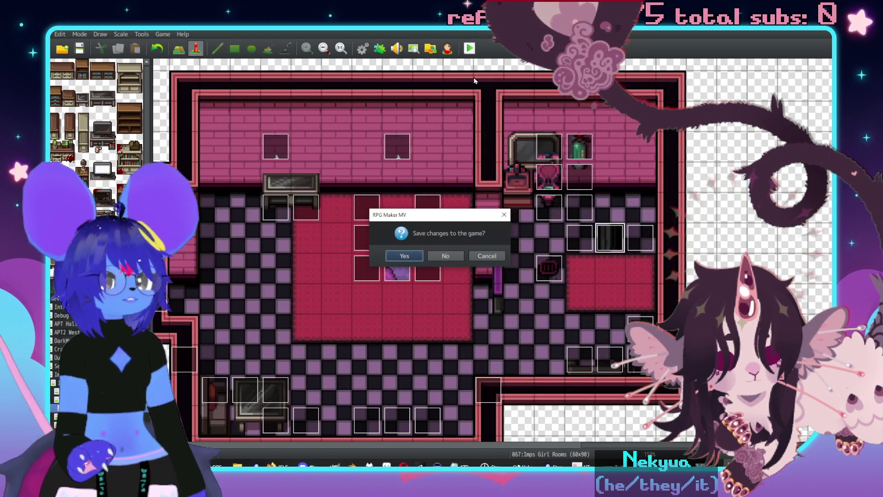
# Save the project, start a New Game, and walk through the corridor into the bedroom.
pyautogui.click(420, 255)
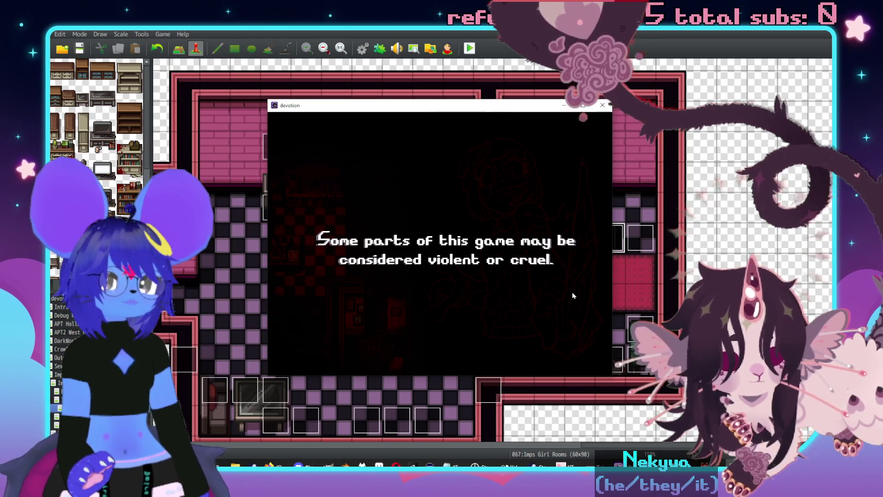
pyautogui.press('Up')
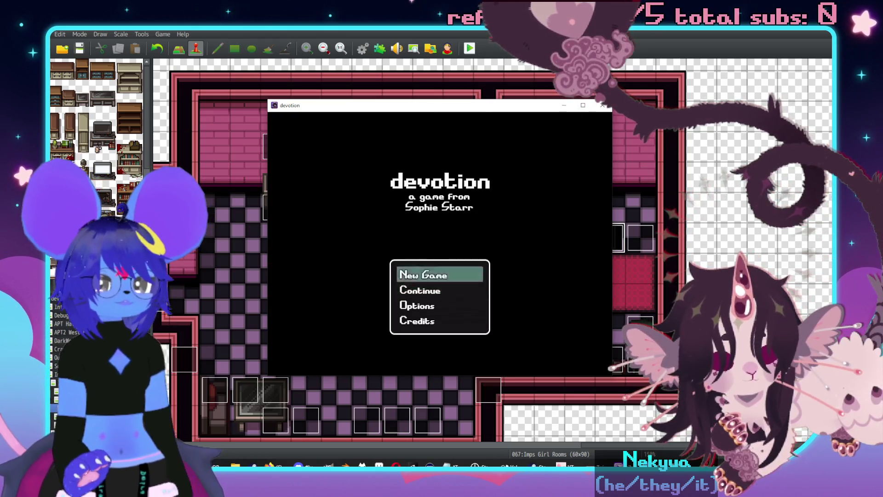
pyautogui.press('Return')
pyautogui.press('Left')
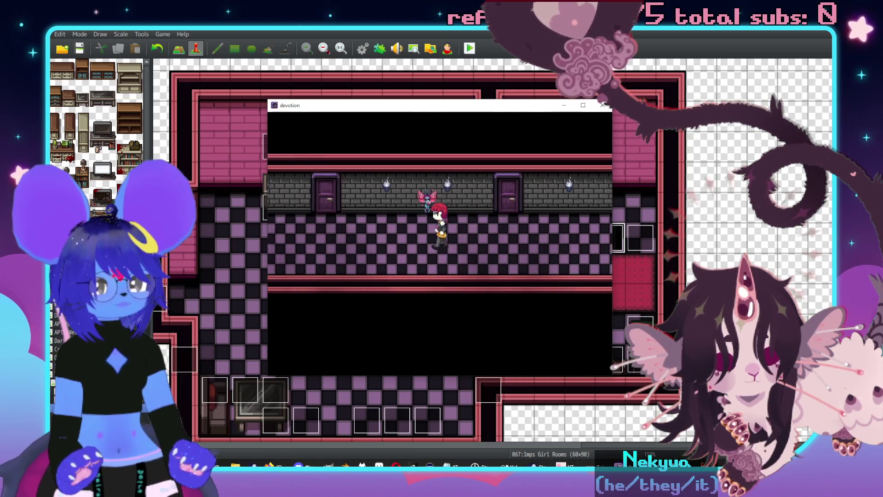
pyautogui.press('Up')
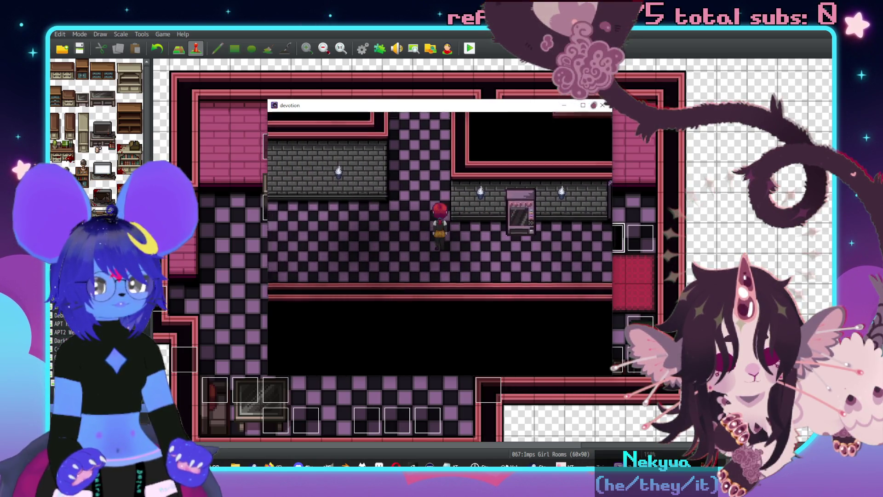
pyautogui.press('Up')
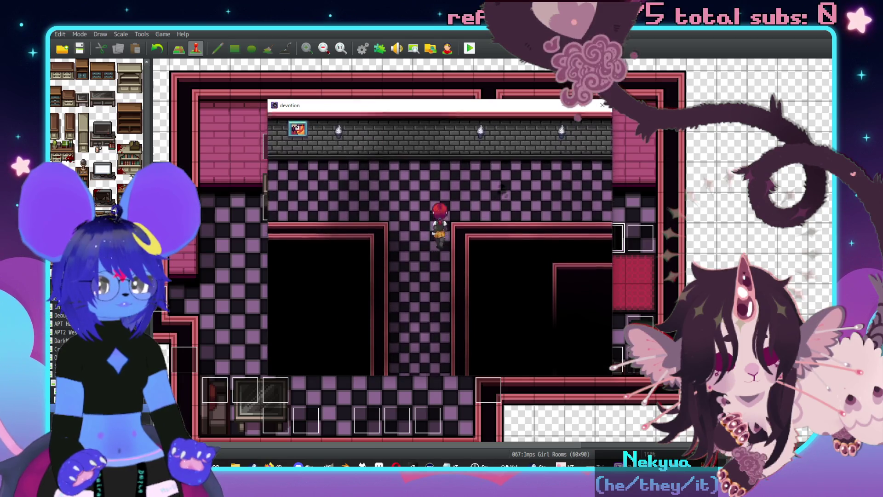
pyautogui.press('Left')
pyautogui.press('Right')
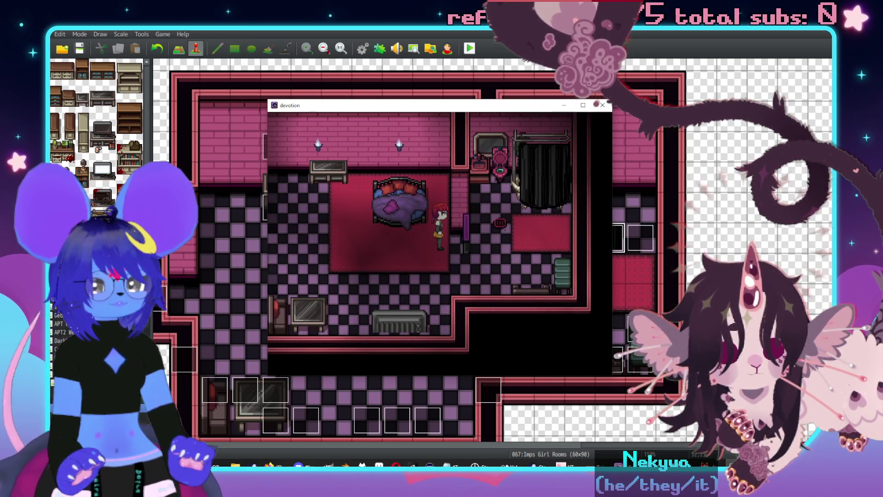
# Examine the claw-footed tub and confirm opening the shower curtain.
pyautogui.press('Right')
pyautogui.press('Right')
pyautogui.press('Right')
pyautogui.press('Up')
pyautogui.press('Return')
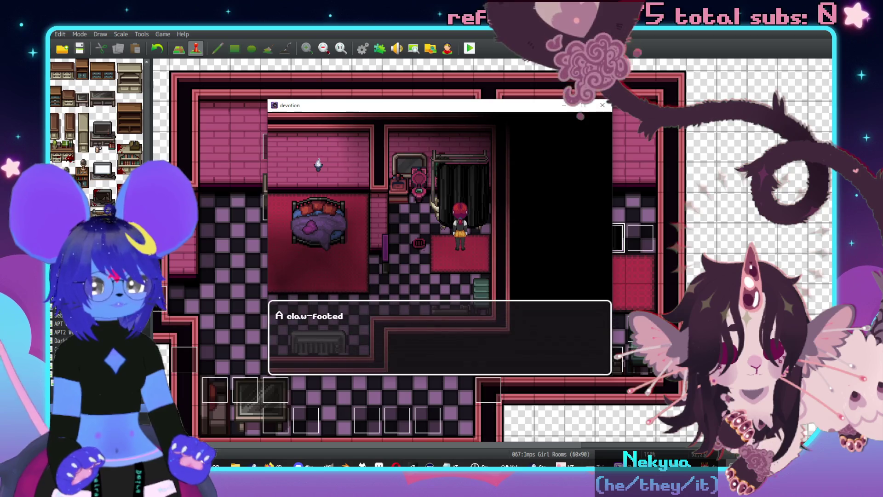
pyautogui.press('Return')
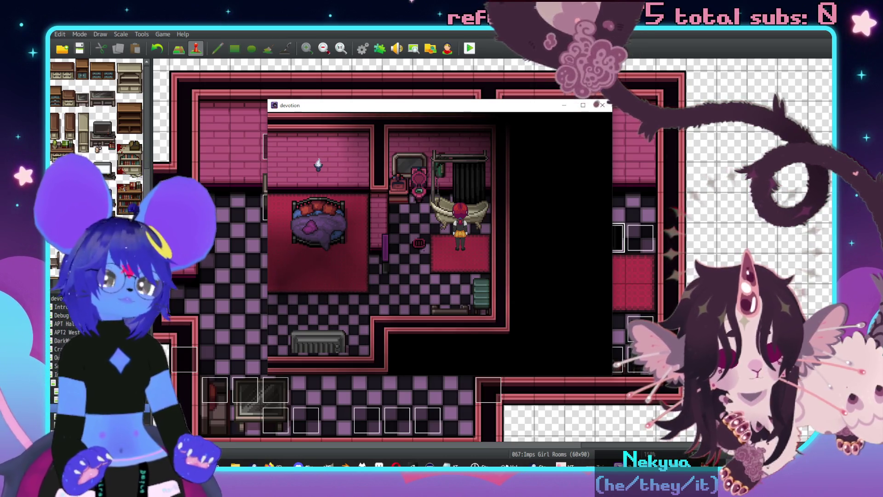
pyautogui.press('Down')
pyautogui.press('Right')
pyautogui.press('Up')
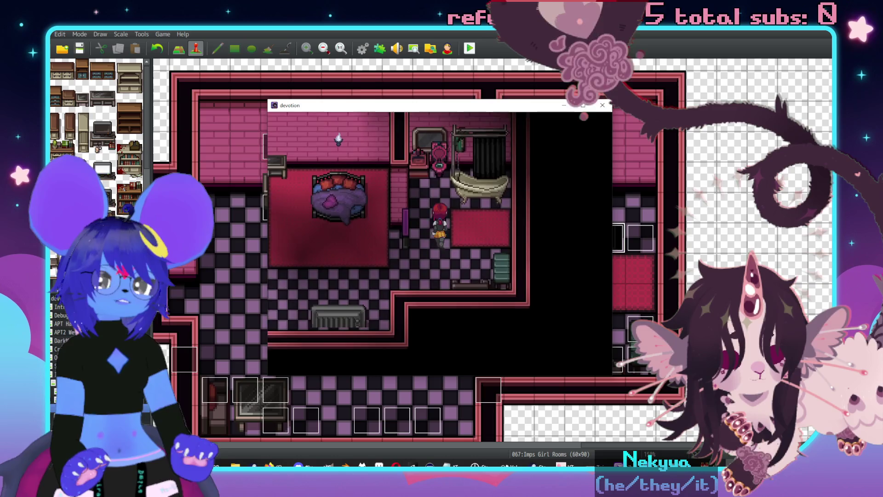
pyautogui.press('Return')
pyautogui.press('Return')
pyautogui.press('Left')
pyautogui.press('Up')
pyautogui.press('Return')
# Check the tub again from neighbouring tiles to see the empty-shower message.
pyautogui.press('Return')
pyautogui.press('Down')
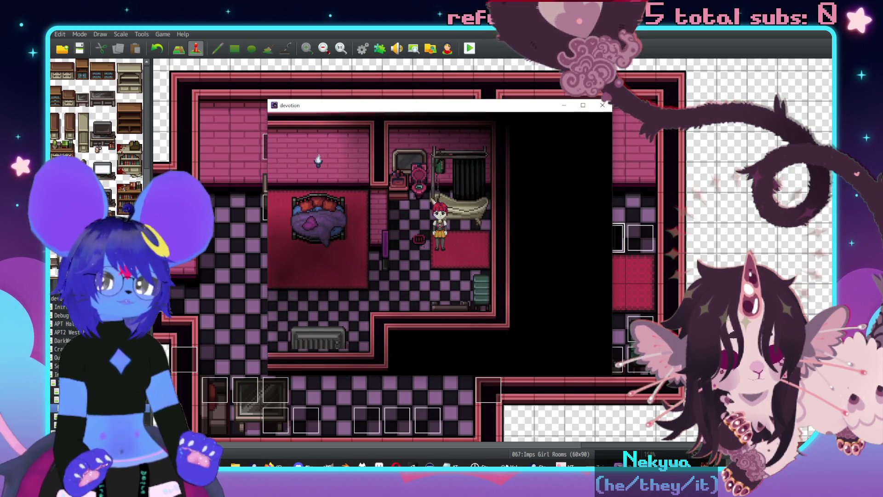
pyautogui.press('Right')
pyautogui.press('Left')
pyautogui.press('Left')
pyautogui.press('Up')
pyautogui.press('Return')
pyautogui.press('Return')
pyautogui.press('Right')
pyautogui.press('Right')
pyautogui.press('Up')
pyautogui.press('Return')
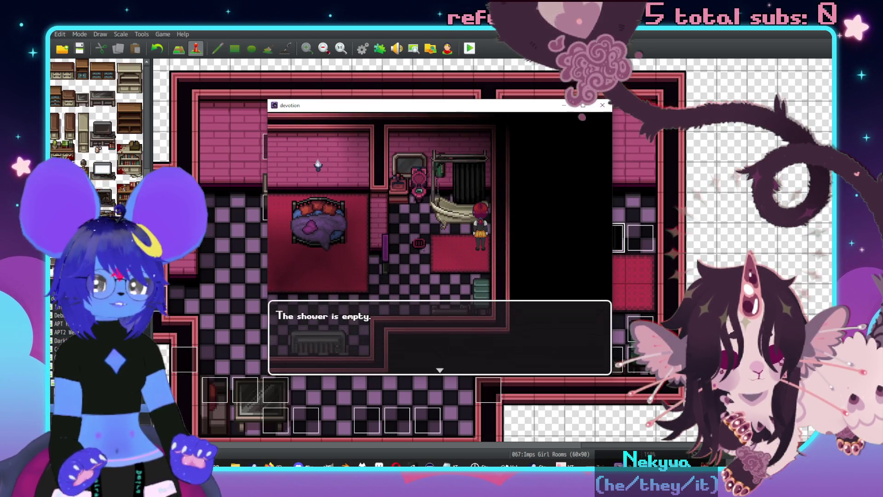
pyautogui.press('Return')
pyautogui.press('Return')
pyautogui.press('Return')
pyautogui.press('Down')
pyautogui.press('Left')
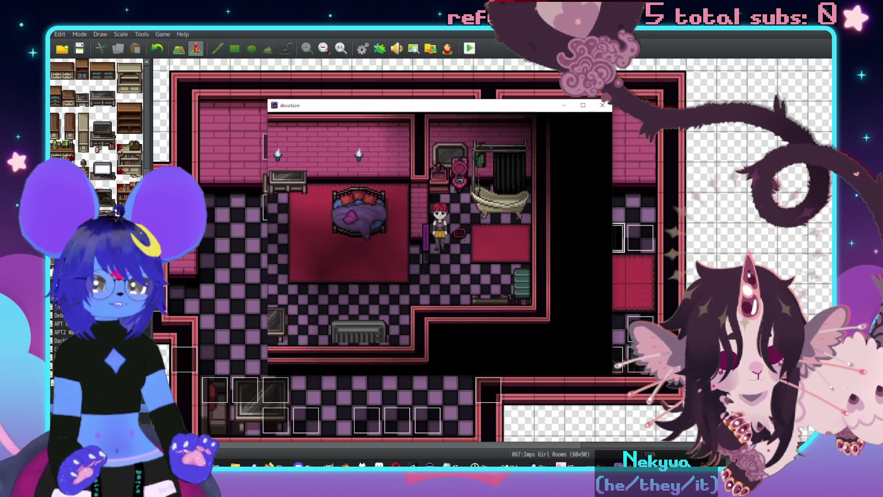
# Examine the object by the red rug and the sofa, then close the game window.
pyautogui.press('Right')
pyautogui.press('Right')
pyautogui.press('Right')
pyautogui.press('Up')
pyautogui.press('Up')
pyautogui.press('Up')
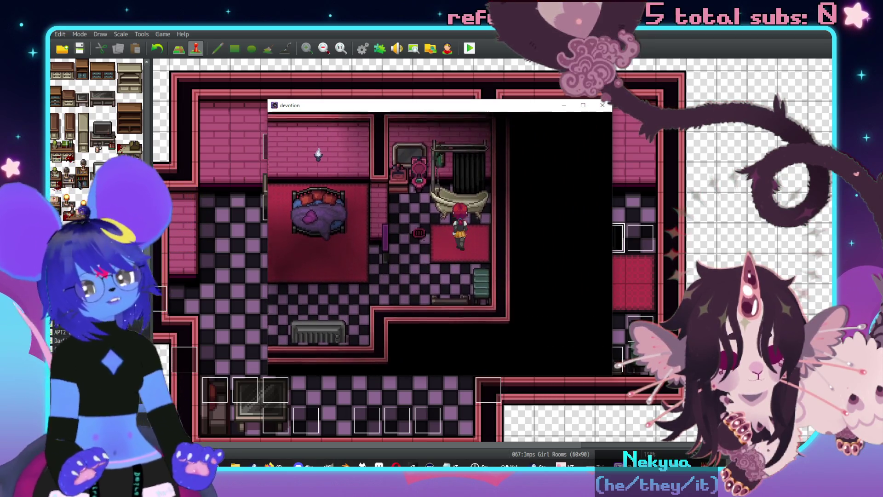
pyautogui.press('Down')
pyautogui.press('Down')
pyautogui.press('Down')
pyautogui.press('Right')
pyautogui.press('Right')
pyautogui.press('Right')
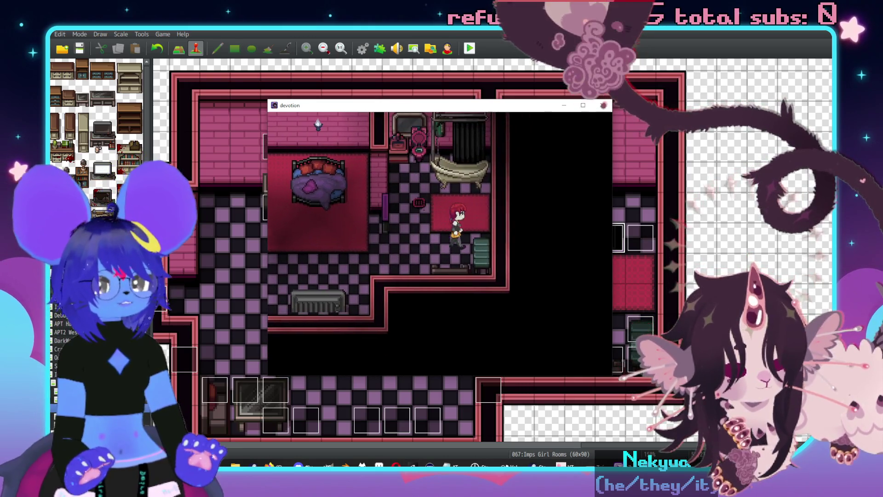
pyautogui.press('Return')
pyautogui.press('Return')
pyautogui.press('Left')
pyautogui.press('Down')
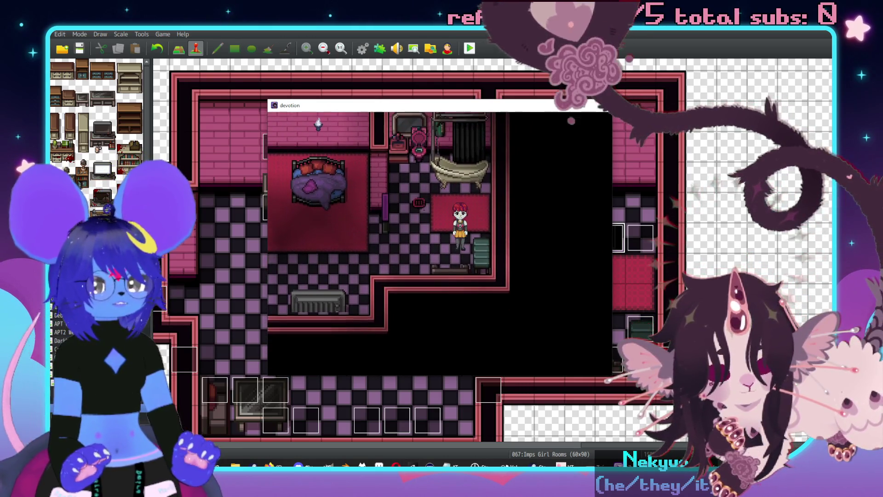
pyautogui.press('Return')
pyautogui.press('Return')
pyautogui.press('Return')
pyautogui.press('Return')
pyautogui.press('Up')
pyautogui.press('Up')
pyautogui.press('Return')
pyautogui.press('Return')
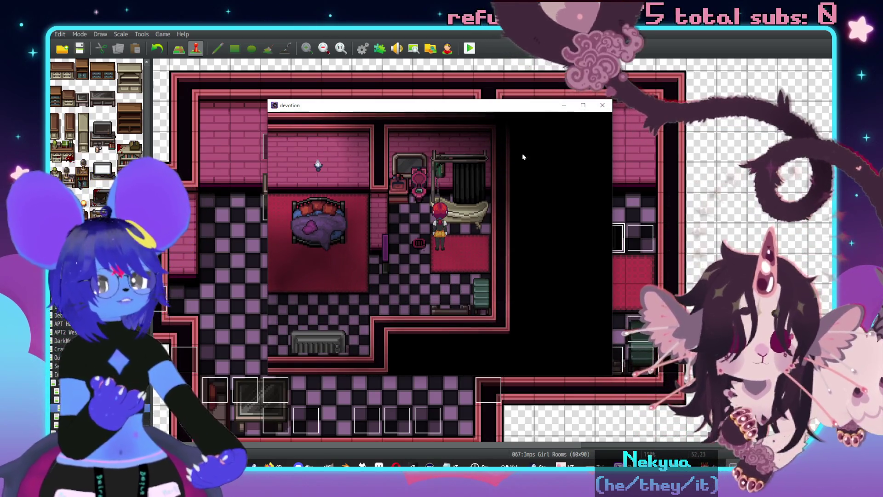
pyautogui.click(602, 105)
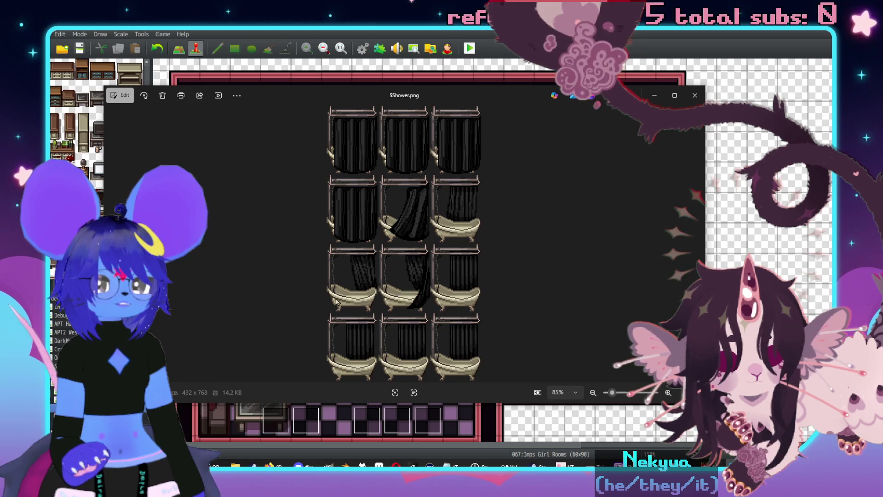
# Move the $Shower.png preview aside and switch to Aseprite.
pyautogui.moveTo(434, 94); pyautogui.dragTo(874, 73)
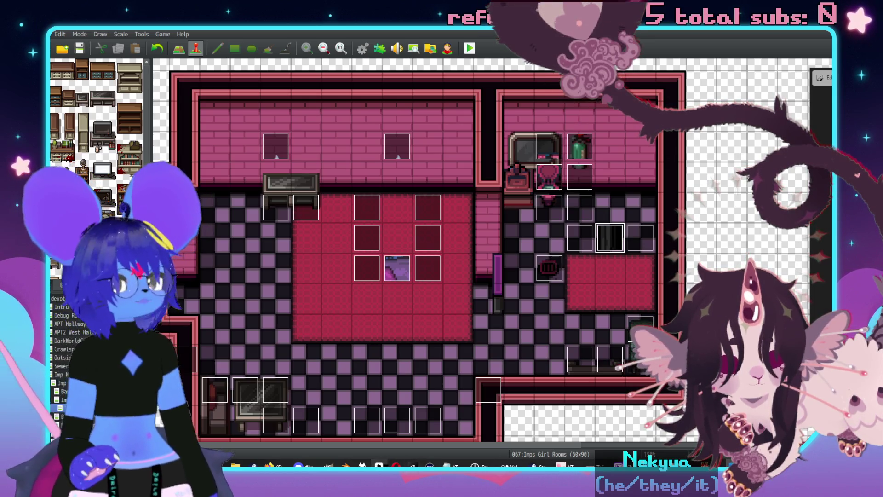
pyautogui.click(379, 466)
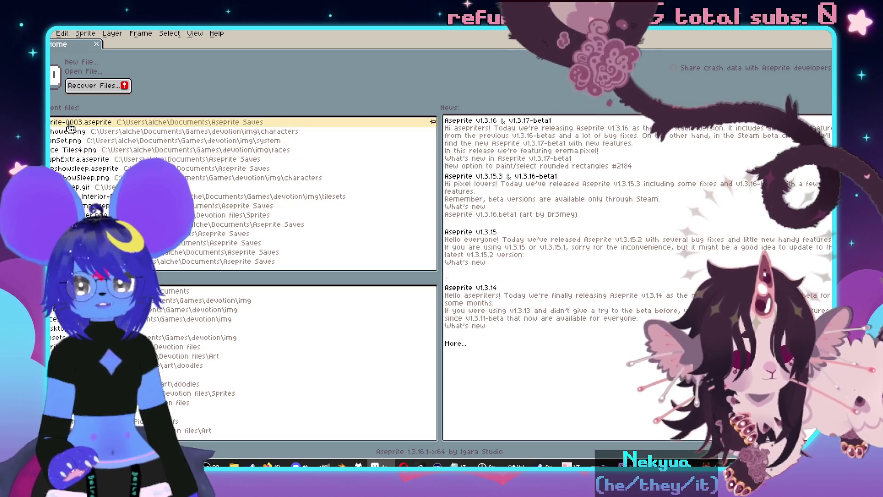
# Open Sprite-0003 and add new frames 11-13 after frame 10.
pyautogui.click(83, 122)
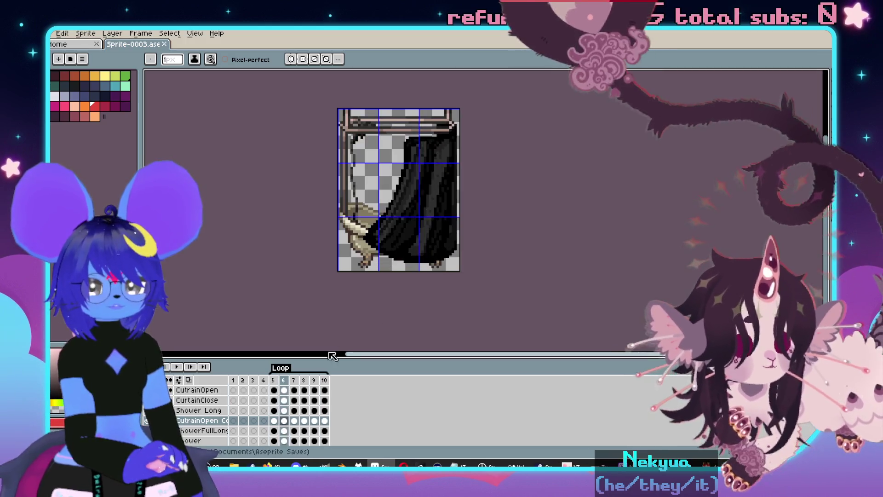
pyautogui.click(325, 381)
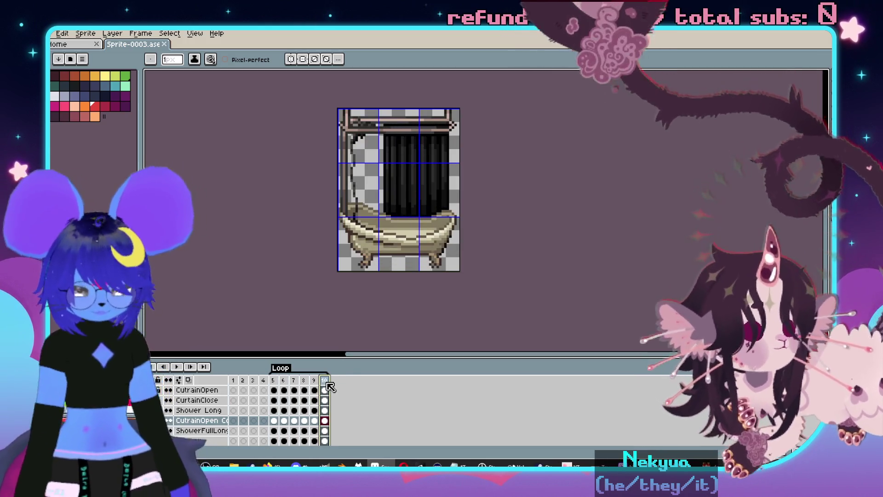
pyautogui.rightClick(327, 383)
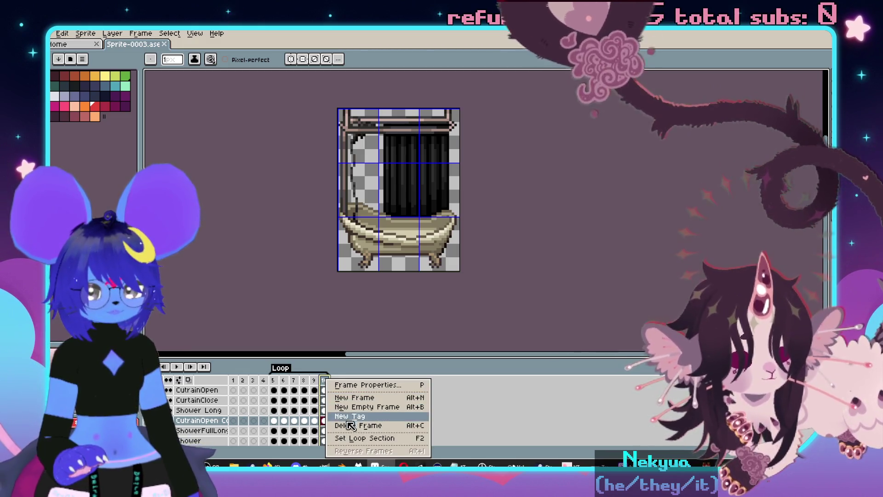
pyautogui.click(346, 398)
pyautogui.rightClick(335, 381)
pyautogui.click(357, 398)
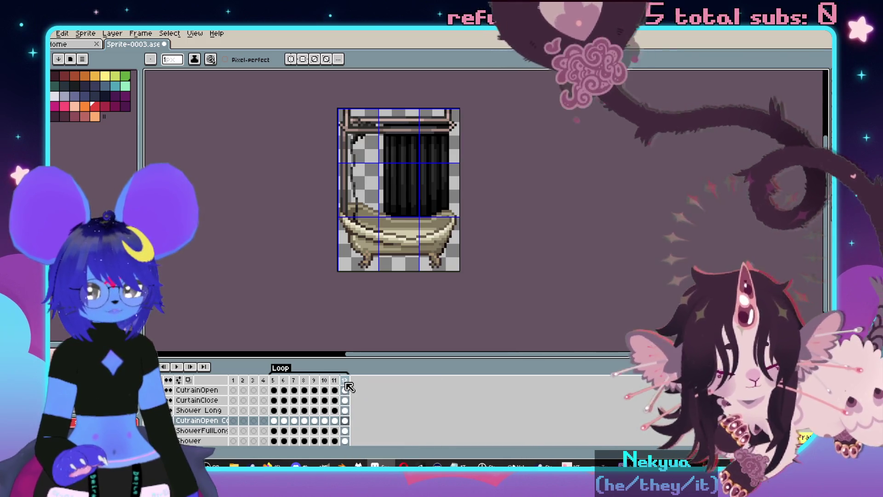
pyautogui.rightClick(347, 382)
pyautogui.click(357, 398)
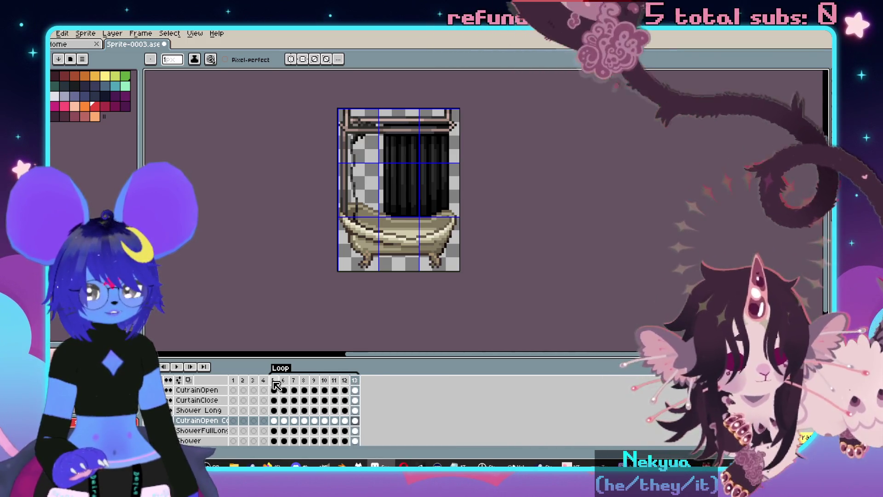
# Add frames 14-16 from the closed-curtain frame 5.
pyautogui.click(275, 386)
pyautogui.rightClick(274, 378)
pyautogui.click(289, 393)
pyautogui.rightClick(285, 382)
pyautogui.click(298, 398)
pyautogui.rightClick(296, 381)
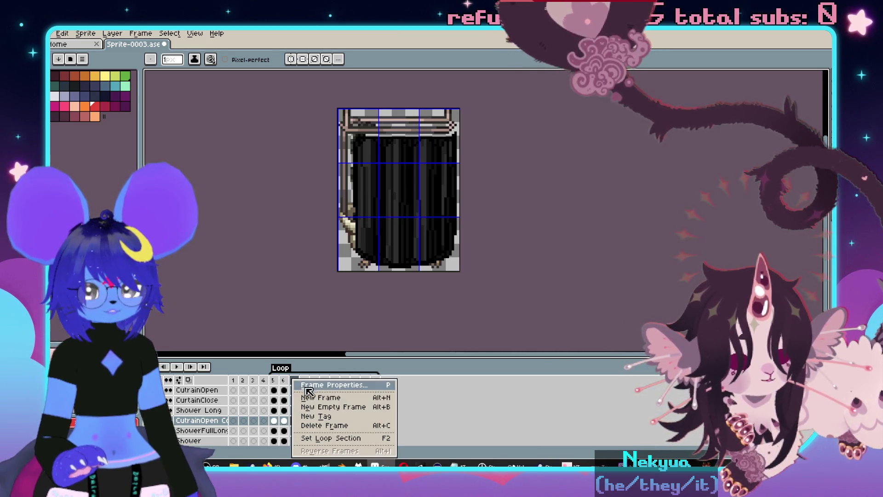
pyautogui.click(306, 397)
# Play the curtain animation and review frames 11-13 and frame 5.
pyautogui.press('Return')
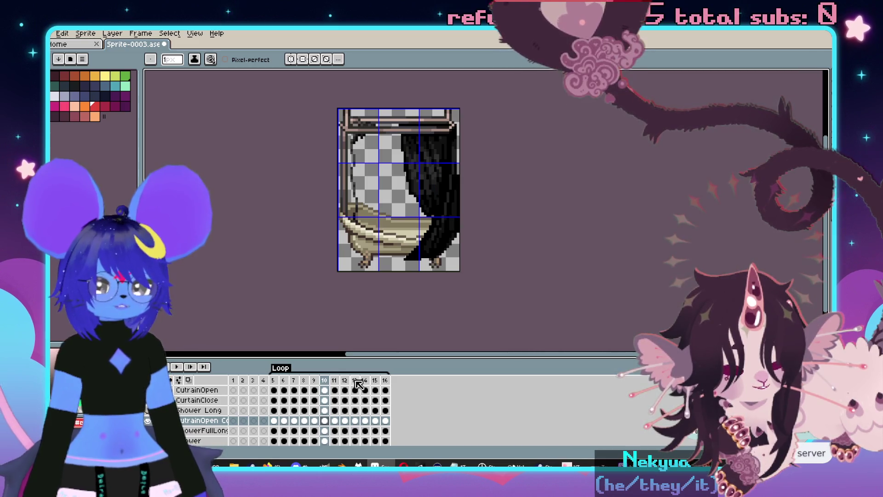
pyautogui.click(335, 381)
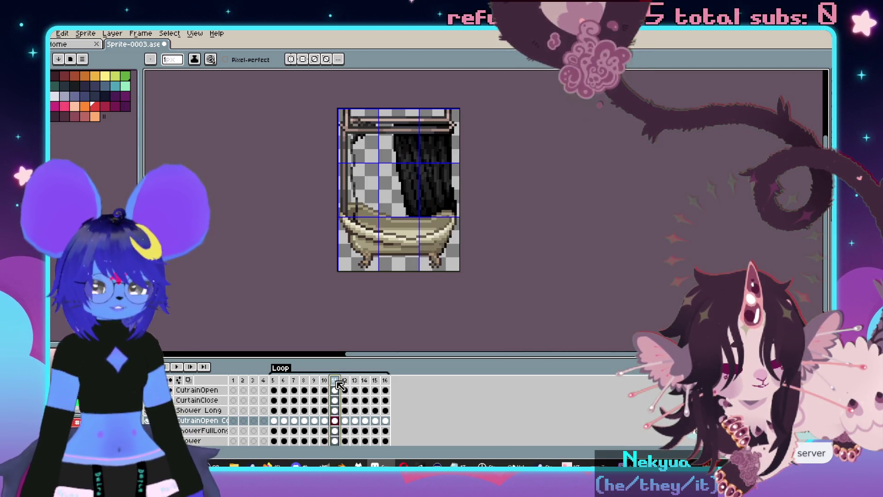
pyautogui.click(345, 381)
pyautogui.click(355, 381)
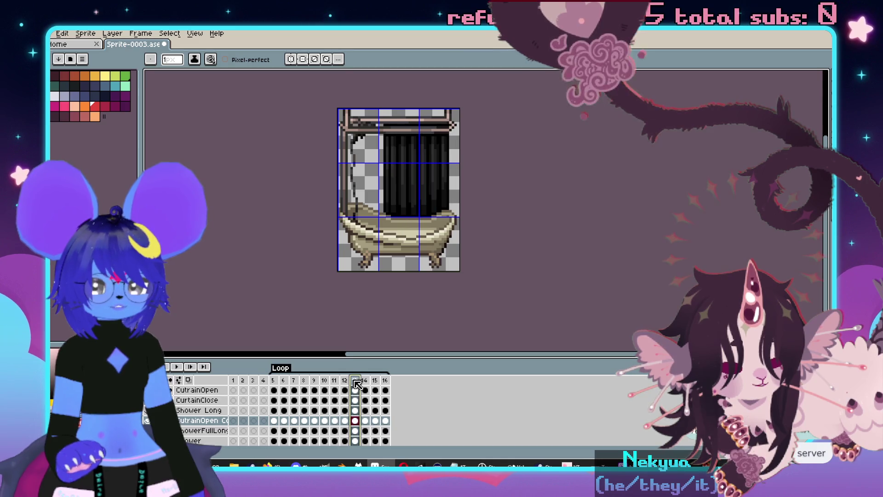
pyautogui.click(331, 378)
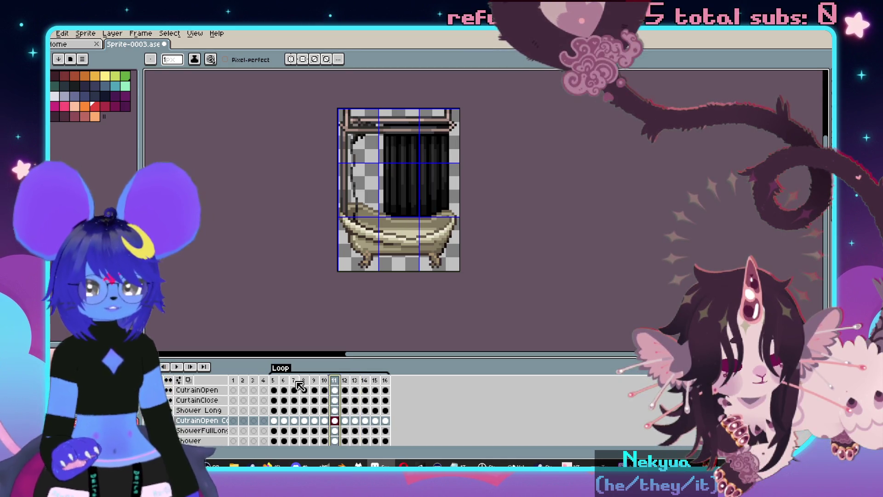
pyautogui.click(274, 380)
# Open Export Sprite Sheet with Merge Duplicates turned off.
pyautogui.hotkey('ctrl', 'e')
pyautogui.click(611, 133)
pyautogui.scroll(-3, 466, 210)
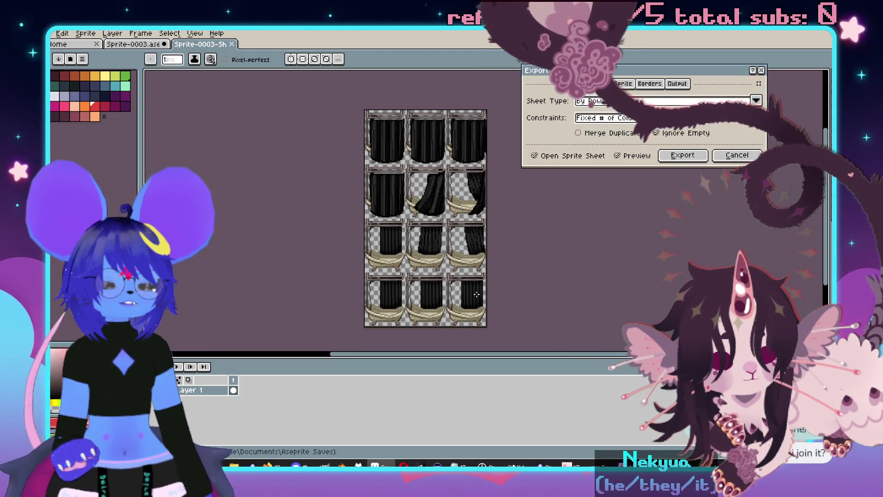
# Start exporting the sprite sheet and open the Output File path menu.
pyautogui.click(682, 155)
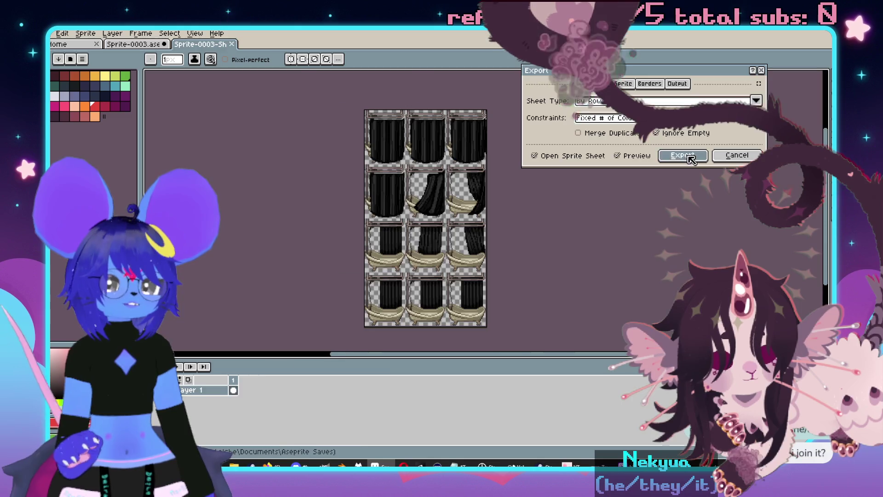
pyautogui.click(45, 33)
pyautogui.moveTo(82, 118)
pyautogui.click(161, 117)
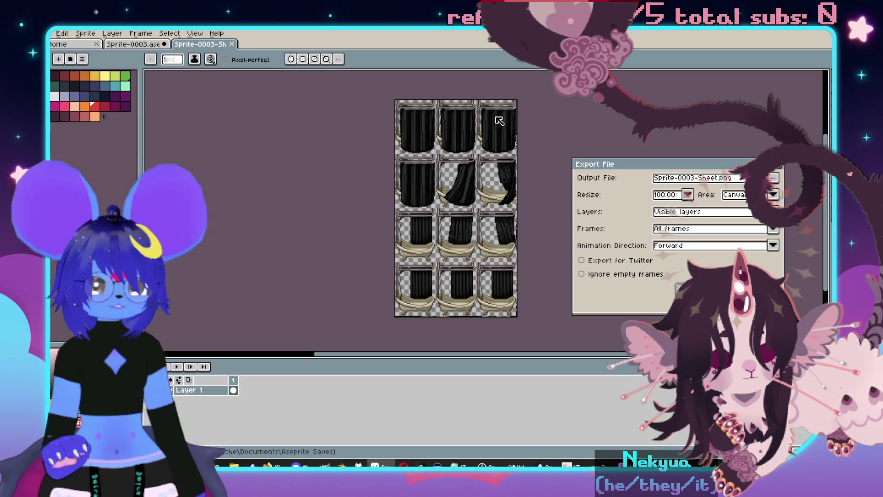
pyautogui.click(773, 178)
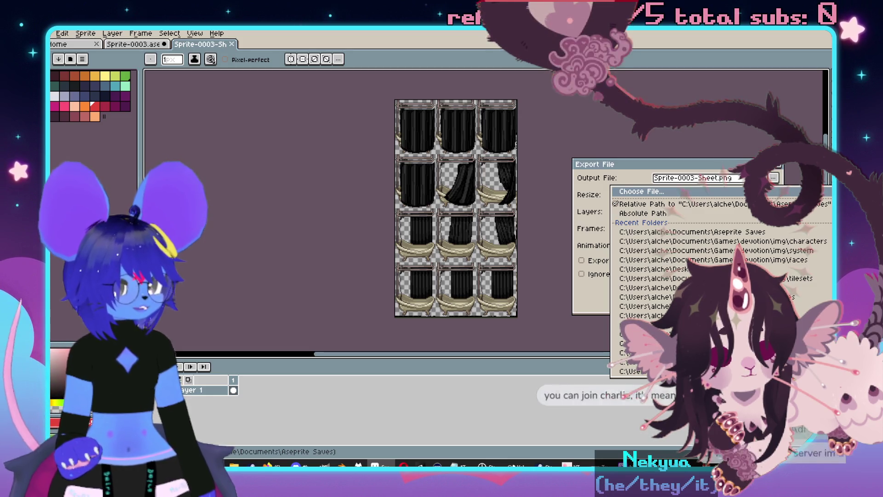
# Cancel the export and quit Aseprite without saving Sprite-0003.aseprite.
pyautogui.press('Escape')
pyautogui.press('Escape')
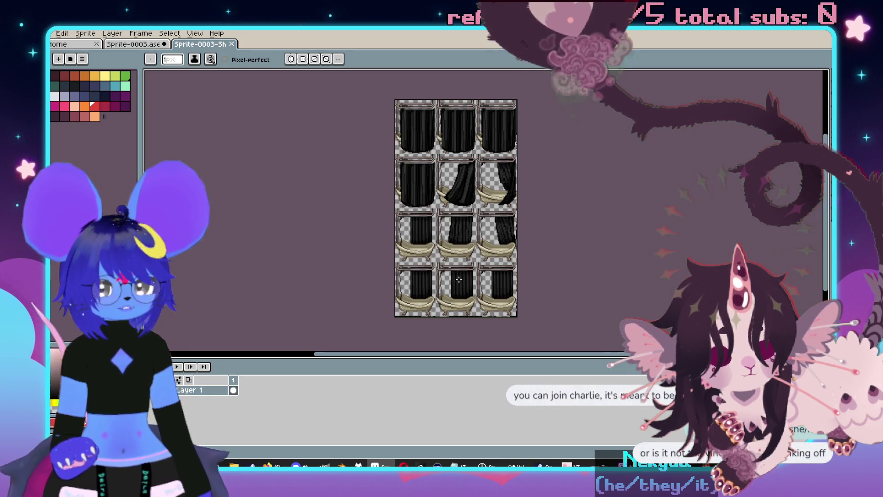
pyautogui.hotkey('ctrl', 'q')
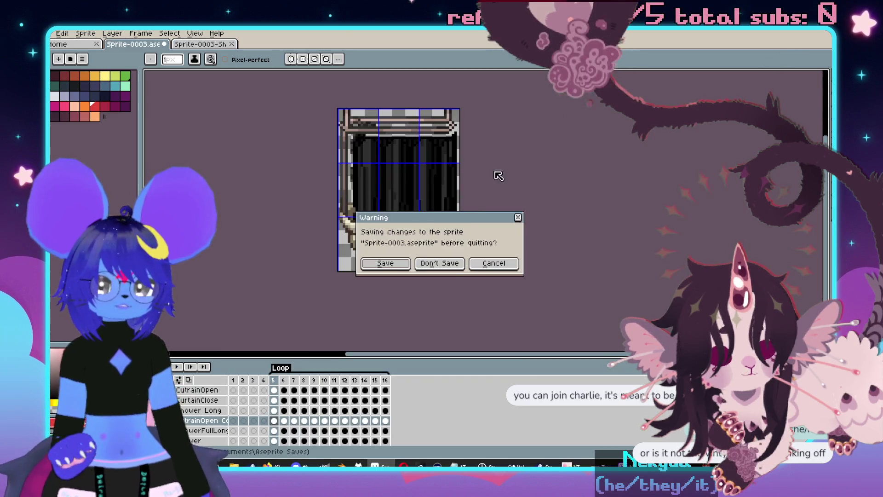
pyautogui.click(442, 269)
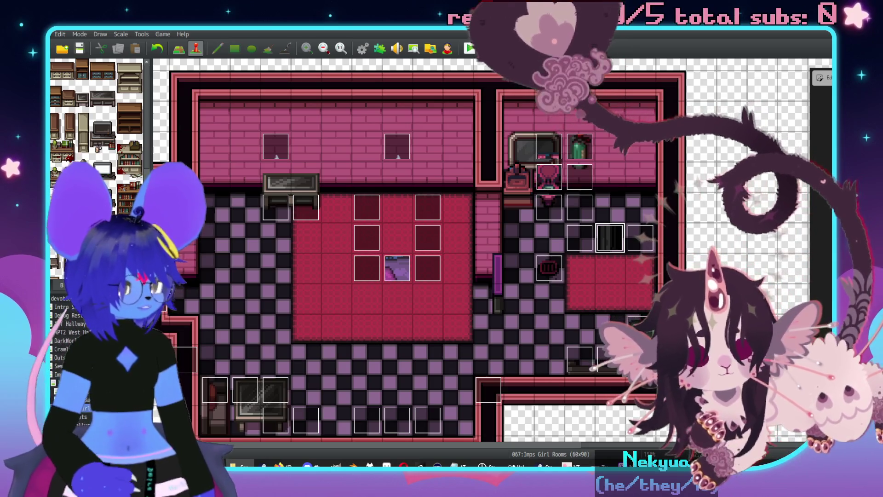
pyautogui.press('Return')
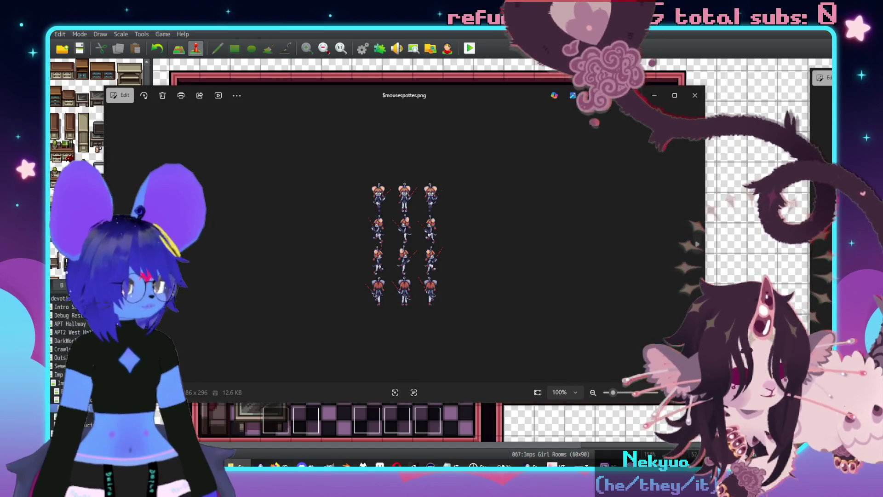
# Zoom into $mousespotter.png, then resize the Photos window and move it off the map.
pyautogui.scroll(5, 418, 271)
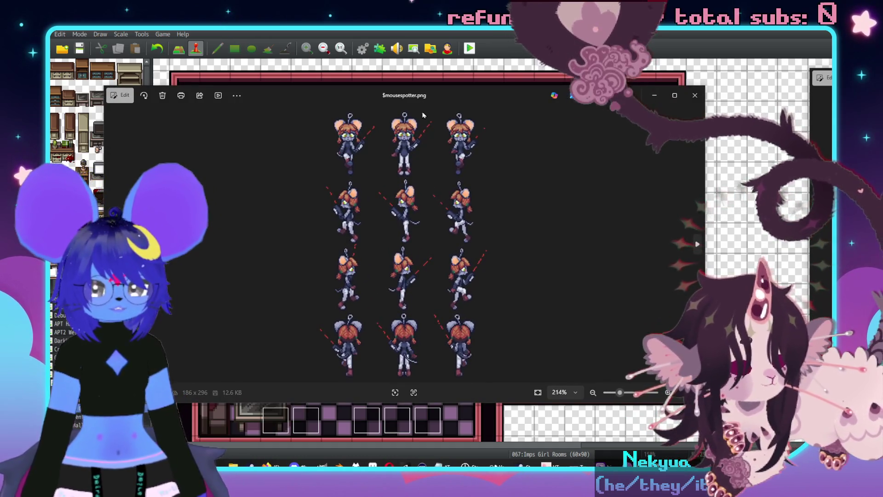
pyautogui.moveTo(440, 86); pyautogui.dragTo(439, 53)
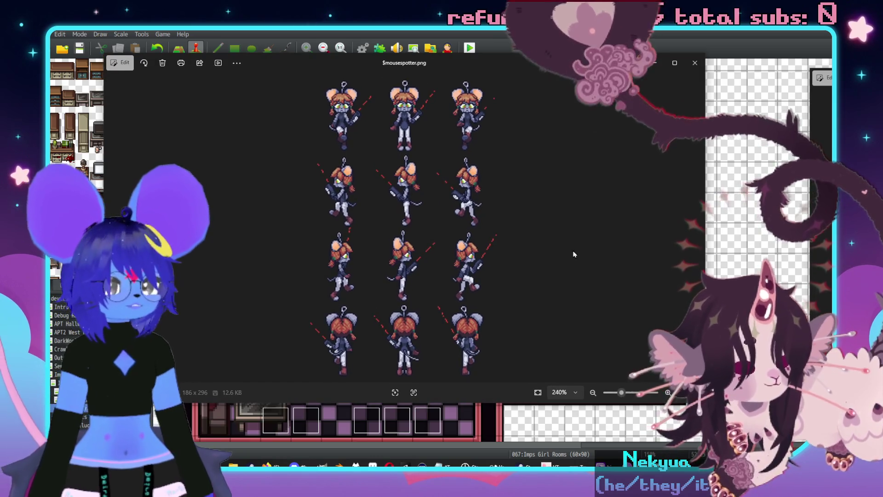
pyautogui.moveTo(705, 207); pyautogui.dragTo(425, 207)
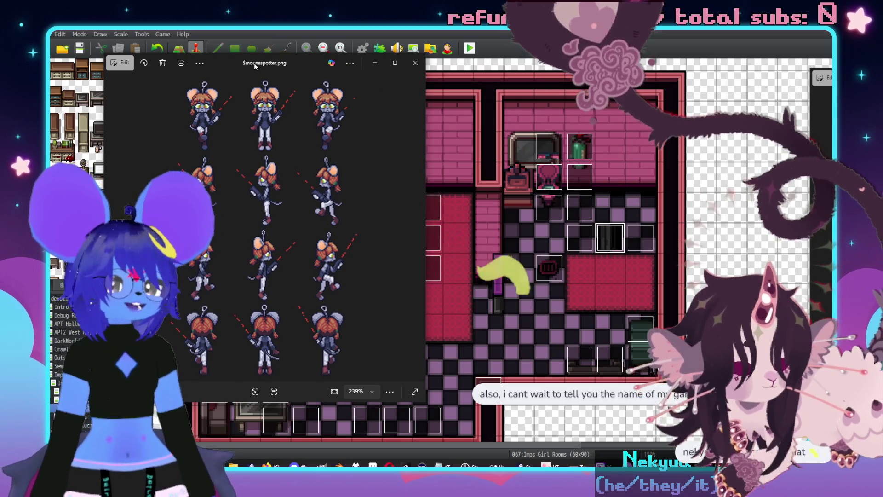
pyautogui.moveTo(269, 69); pyautogui.dragTo(526, 0)
pyautogui.scroll(1, 477, 246)
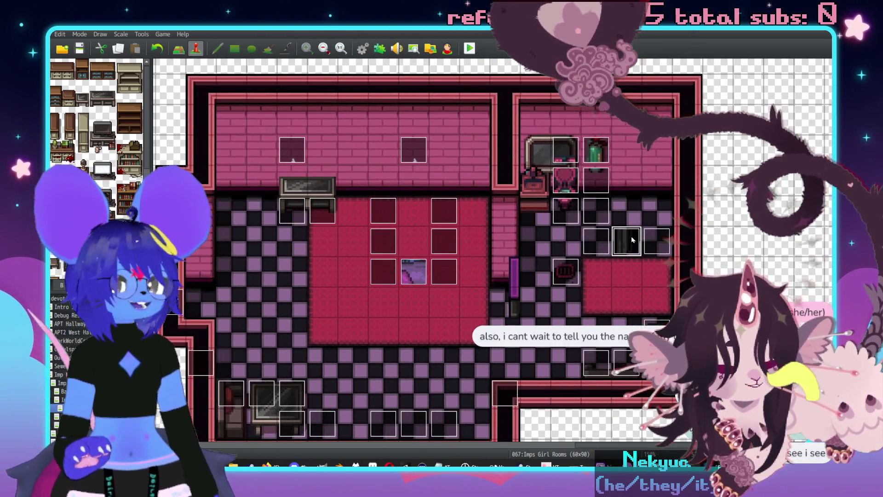
# Open the Set Movement Route on the Shower event's second page.
pyautogui.doubleClick(631, 236)
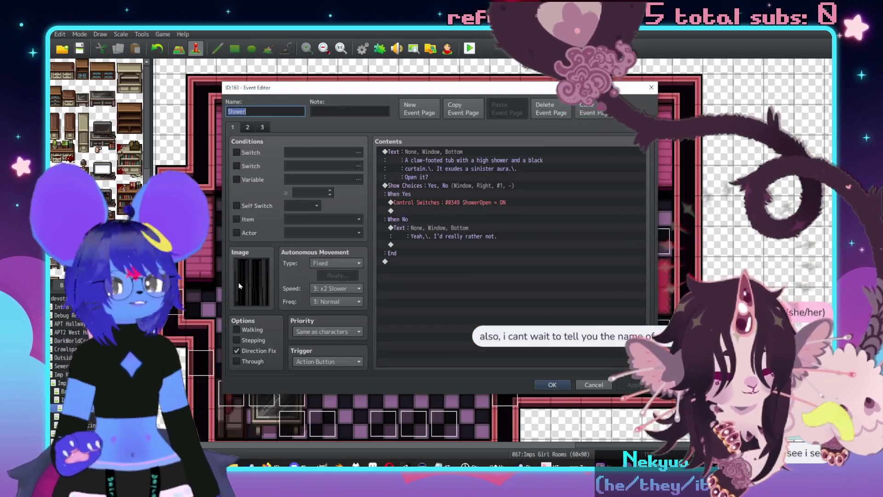
pyautogui.click(248, 127)
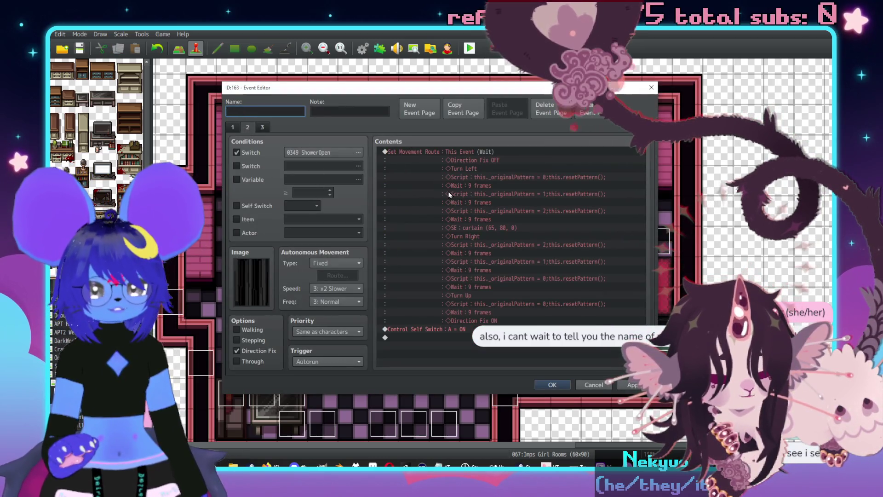
pyautogui.doubleClick(472, 157)
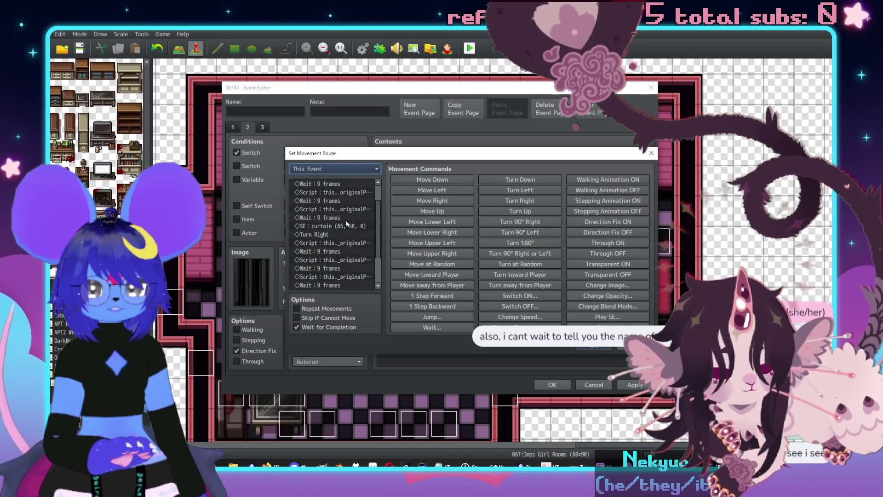
# Remove the surplus Turn Left steps from the curtain route.
pyautogui.click(318, 192)
pyautogui.press('Delete')
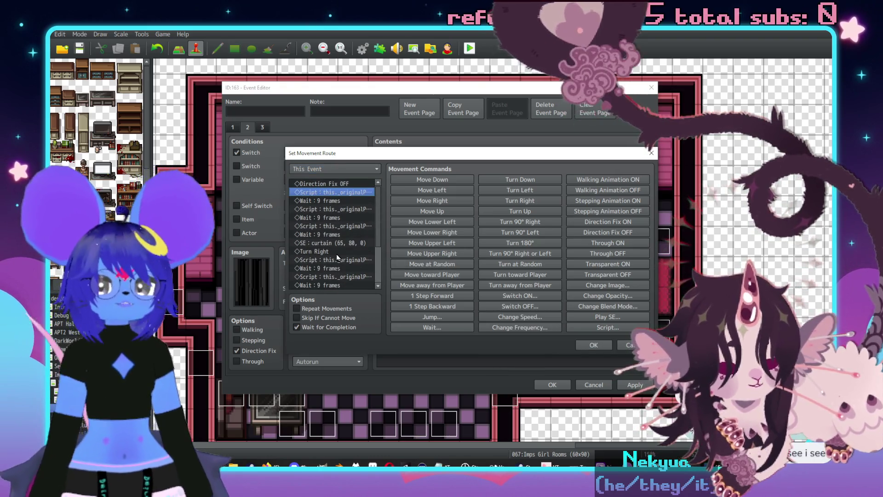
pyautogui.click(534, 188)
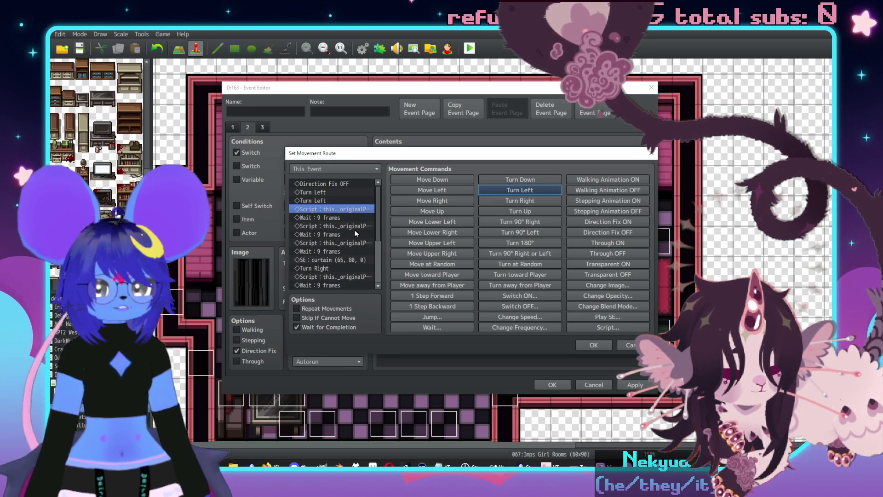
pyautogui.press('space')
pyautogui.click(321, 201)
pyautogui.press('Delete')
pyautogui.press('Return')
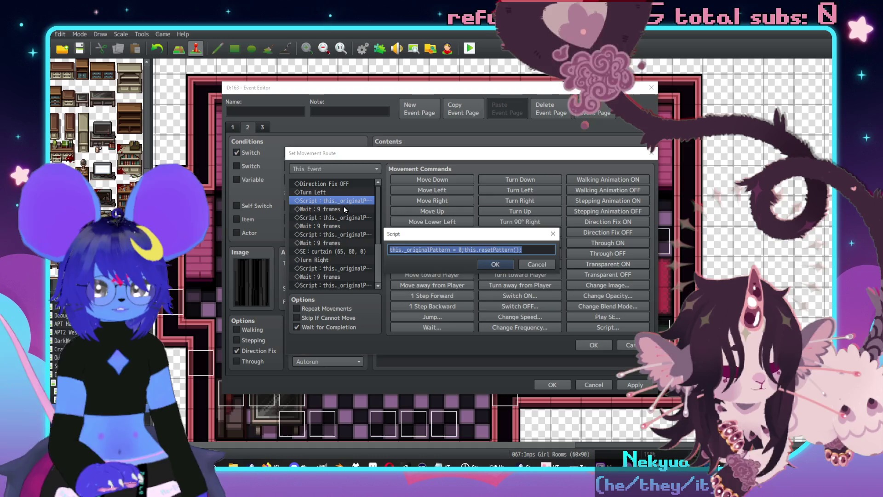
pyautogui.press('Escape')
# Delete a script step and review the code of the following script steps.
pyautogui.press('Delete')
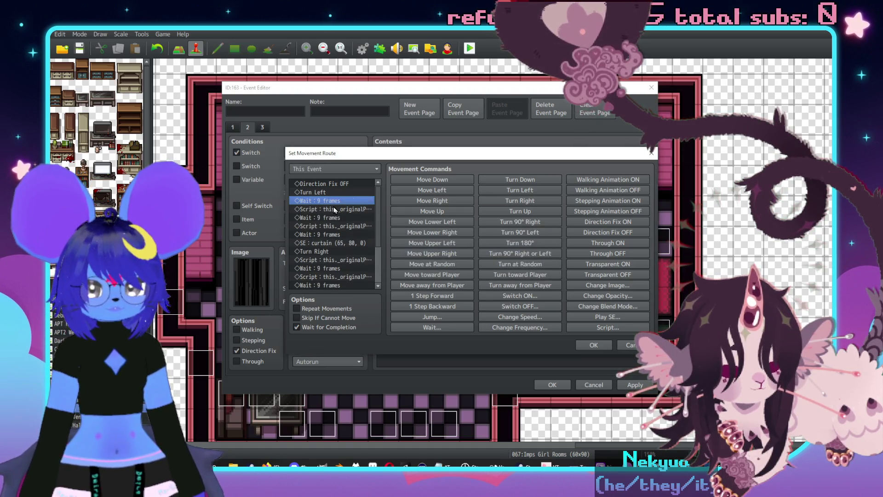
pyautogui.doubleClick(335, 209)
pyautogui.press('Escape')
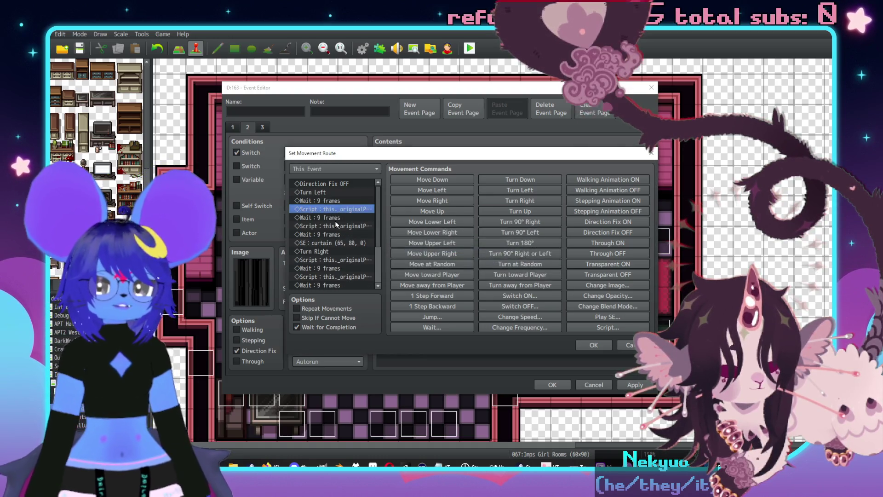
pyautogui.doubleClick(328, 227)
pyautogui.press('Escape')
# Move the curtain sound effect step so it plays before the wait.
pyautogui.click(324, 242)
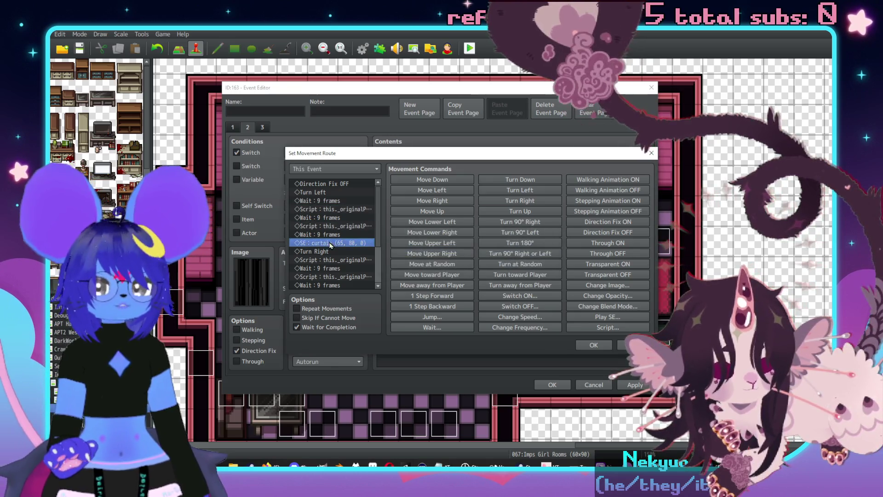
pyautogui.scroll(-1, 322, 247)
pyautogui.press('Delete')
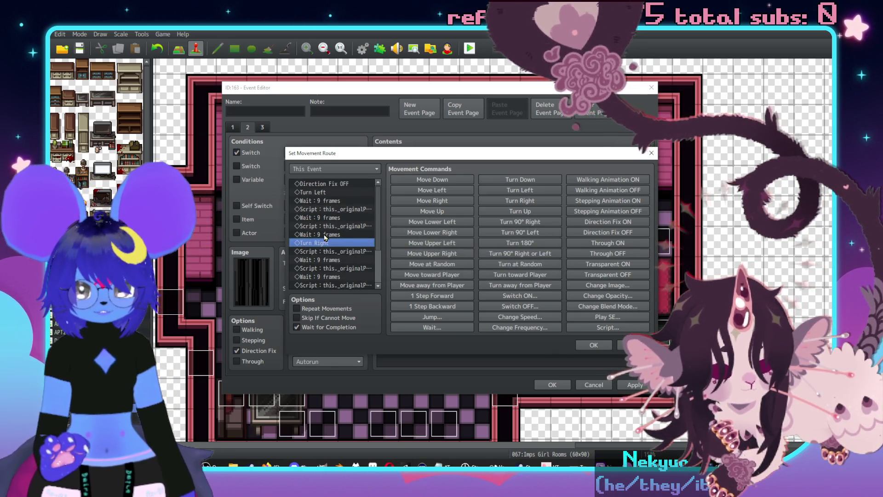
pyautogui.hotkey('ctrl', 'v')
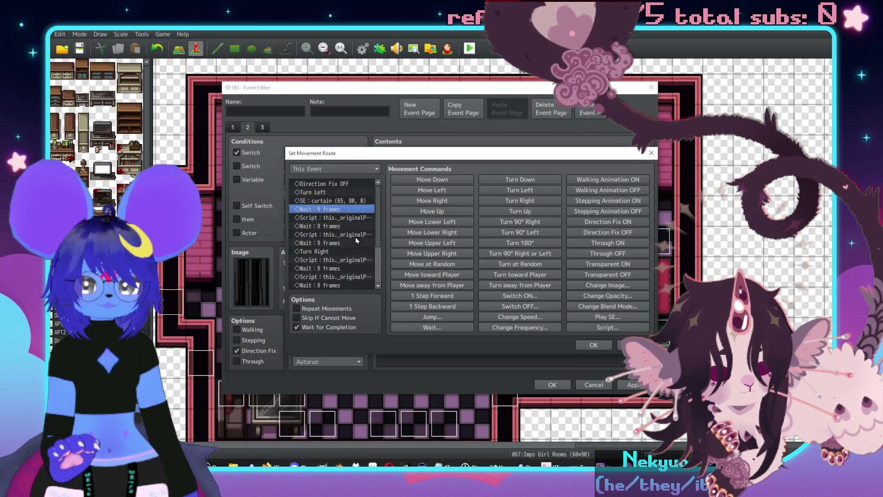
pyautogui.scroll(-3, 325, 209)
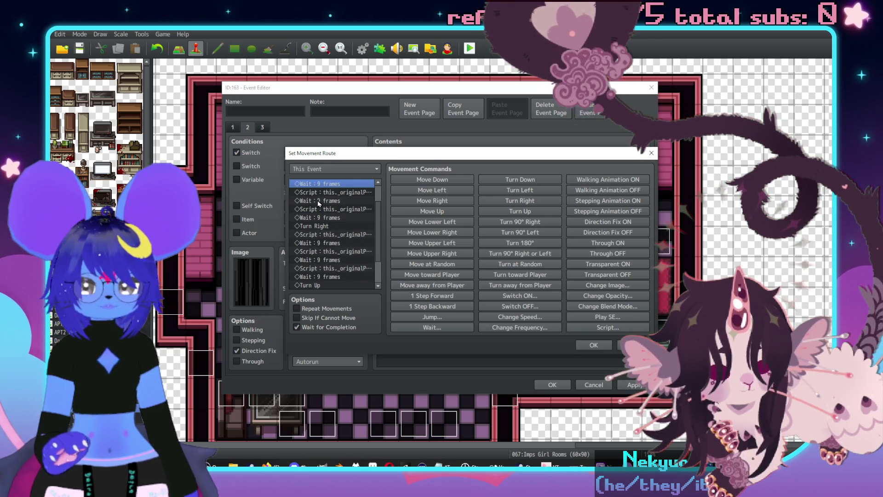
pyautogui.press('Delete')
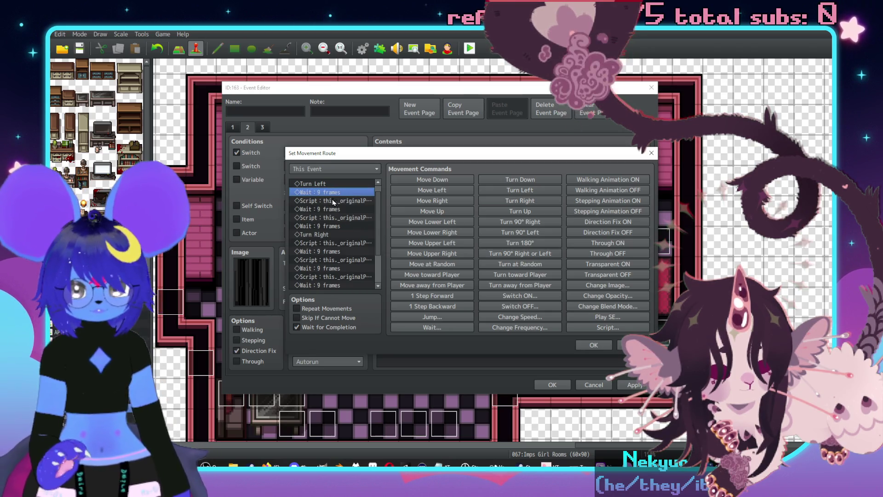
# Check the pattern code in each remaining script step of the route.
pyautogui.click(334, 201)
pyautogui.scroll(-2, 351, 222)
pyautogui.doubleClick(342, 226)
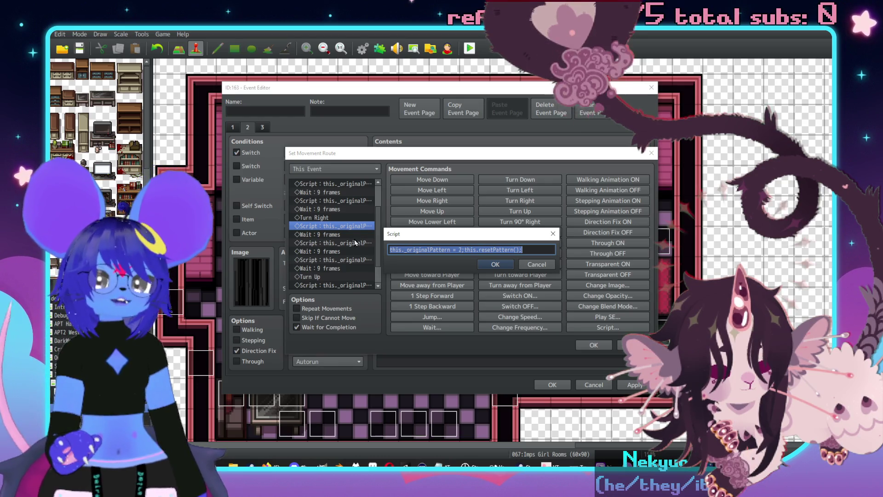
pyautogui.press('Escape')
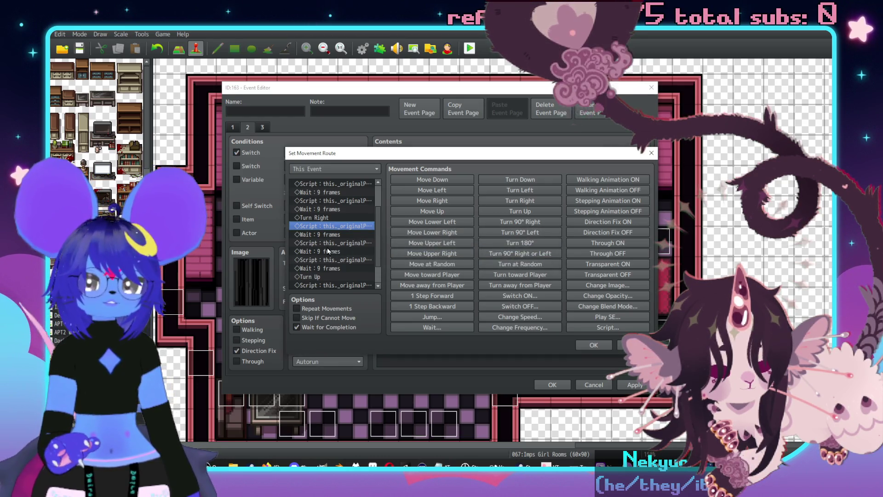
pyautogui.doubleClick(326, 244)
pyautogui.press('Escape')
pyautogui.doubleClick(342, 261)
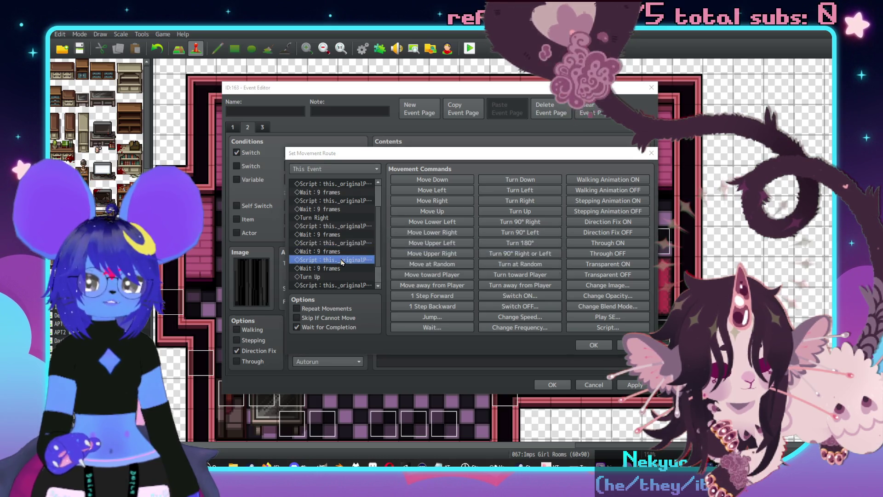
pyautogui.press('Escape')
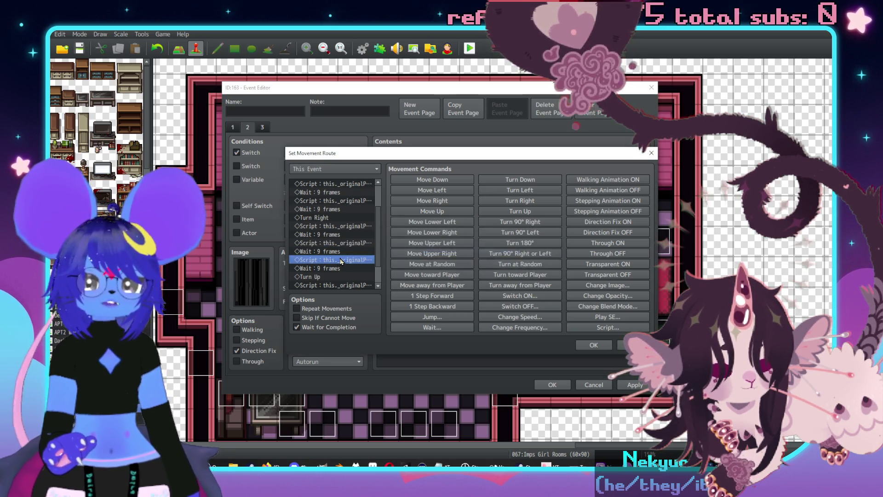
pyautogui.scroll(-1, 341, 258)
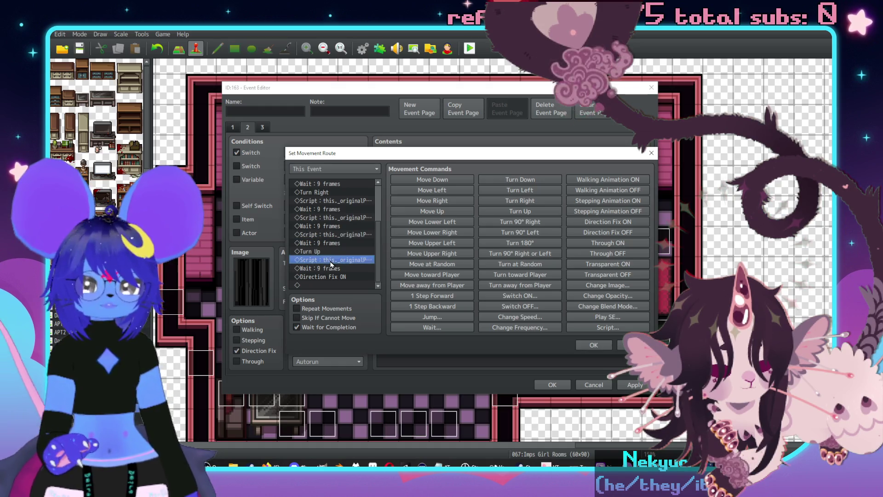
pyautogui.doubleClick(331, 260)
pyautogui.press('Escape')
# Delete the pattern 0 script step and confirm the route and Shower event.
pyautogui.press('Delete')
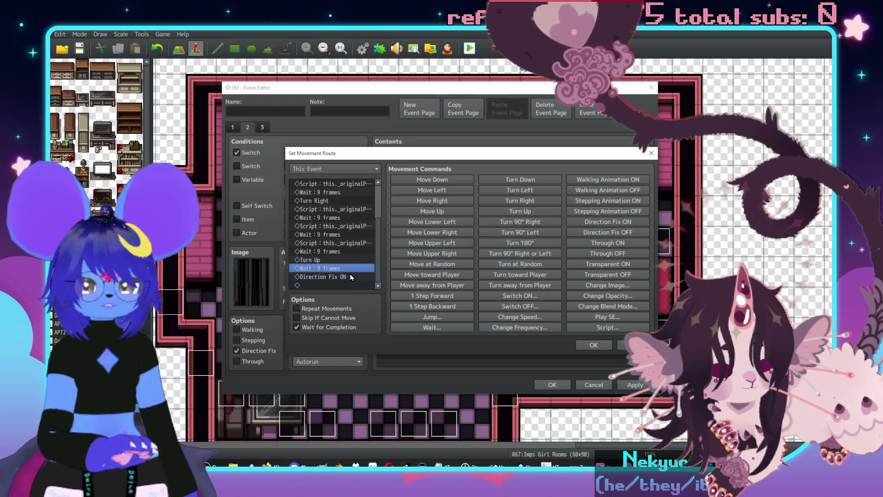
pyautogui.scroll(3, 339, 272)
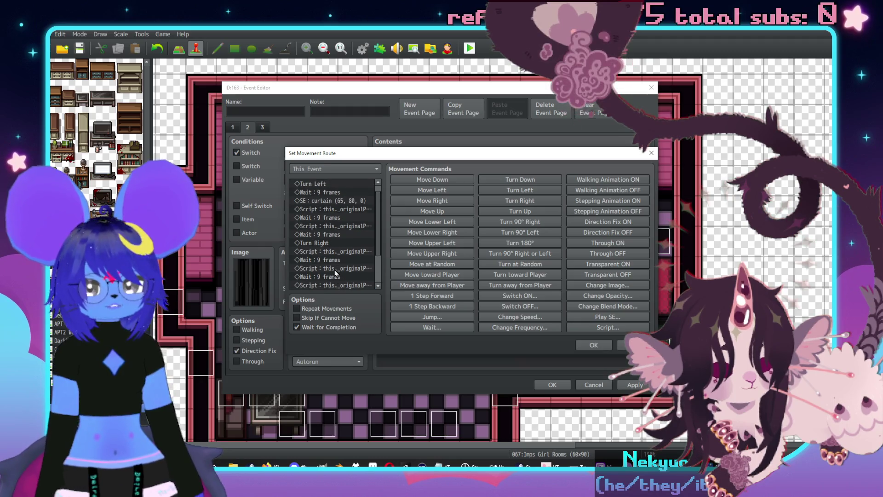
pyautogui.click(606, 348)
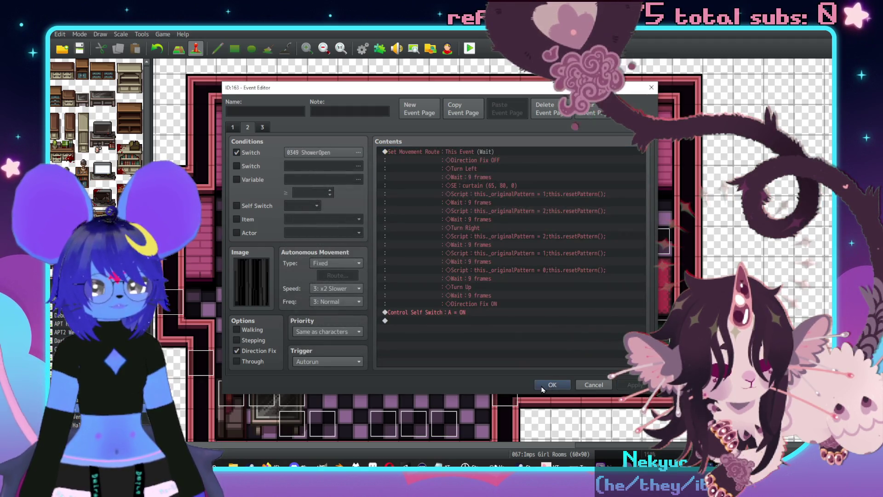
pyautogui.click(552, 385)
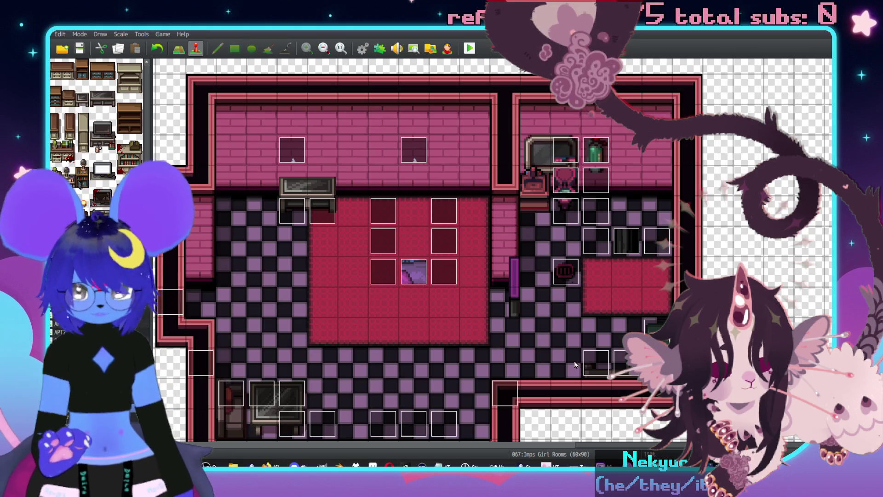
# Select map 065 Imp Bar Back Rooms and playtest, saving changes when asked.
pyautogui.click(65, 416)
pyautogui.scroll(-5, 563, 310)
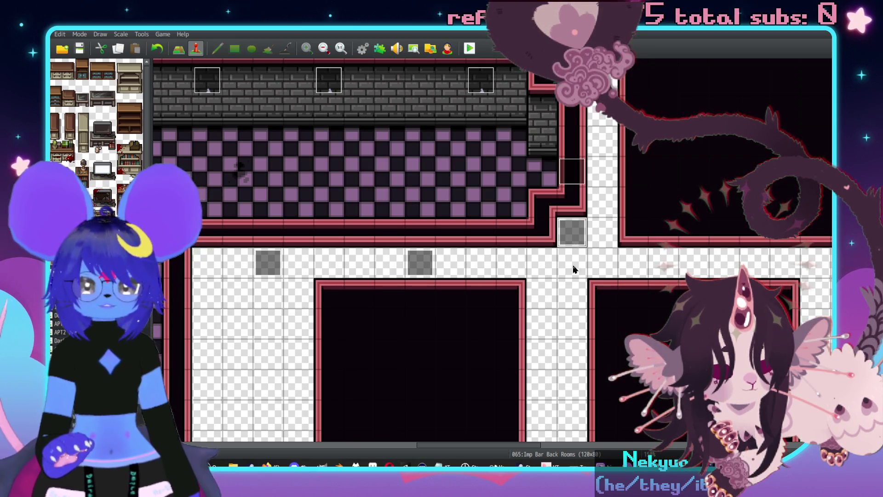
pyautogui.click(469, 49)
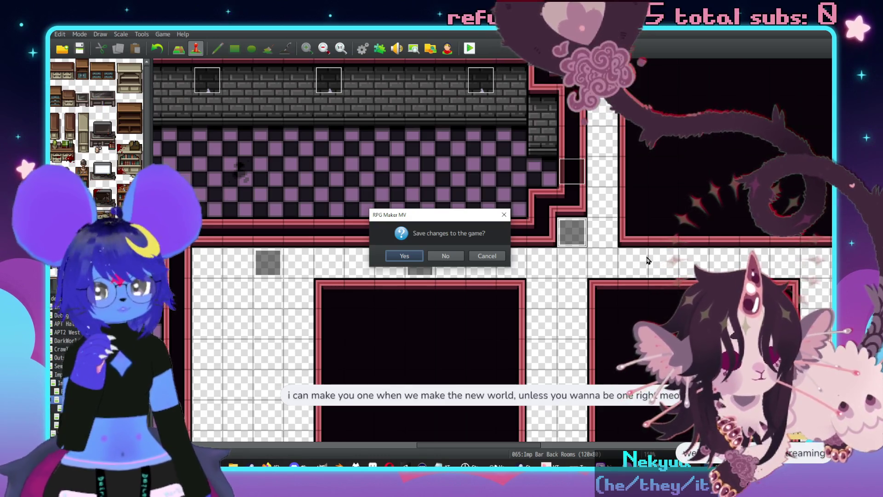
pyautogui.click(409, 257)
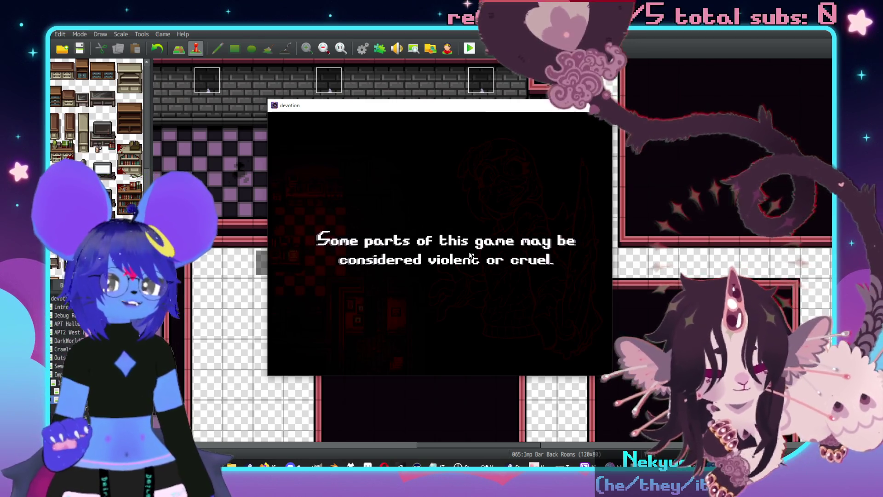
# Start a new game and walk through the hallways into the bedroom to the shower curtain.
pyautogui.press('Return')
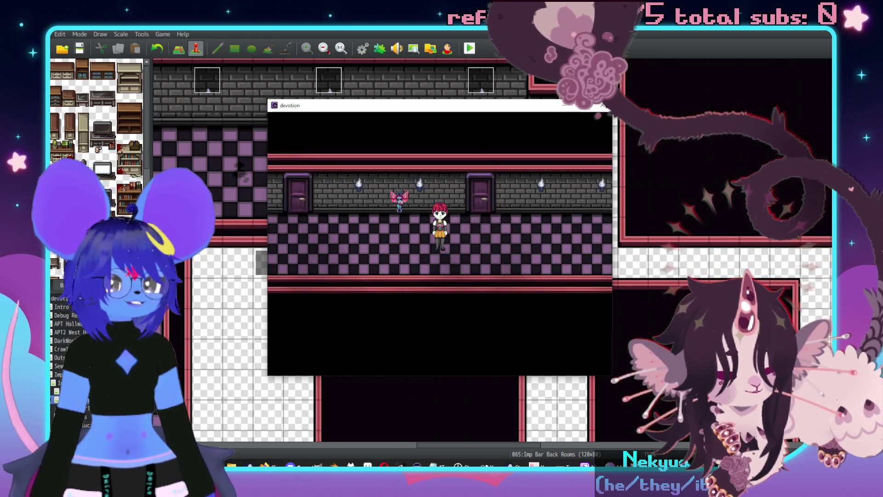
pyautogui.press('Left')
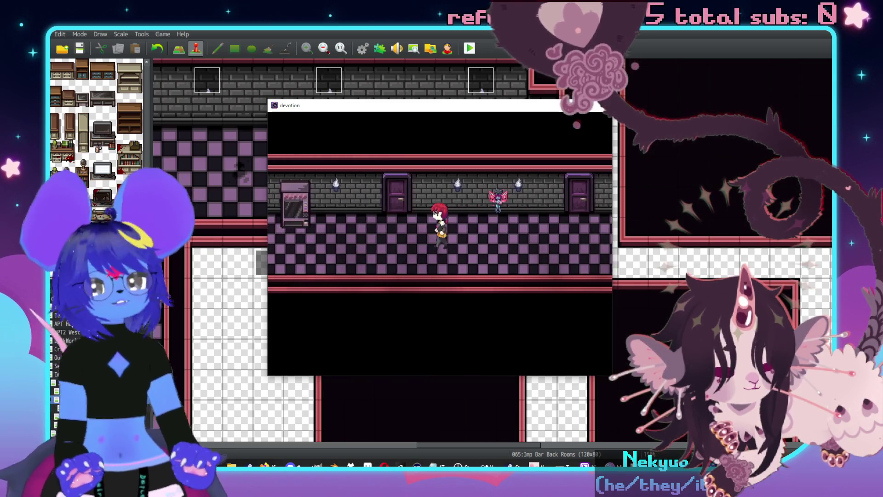
pyautogui.press('Left')
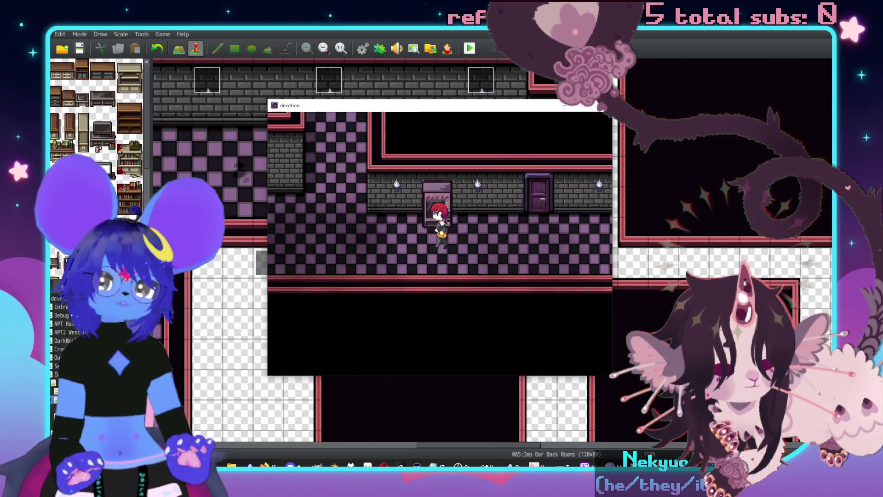
pyautogui.press('Up')
pyautogui.press('Up')
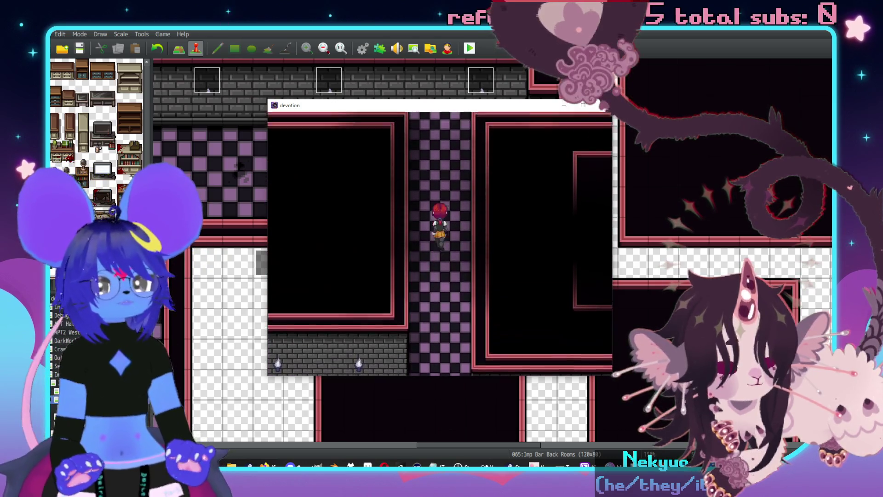
pyautogui.press('Right')
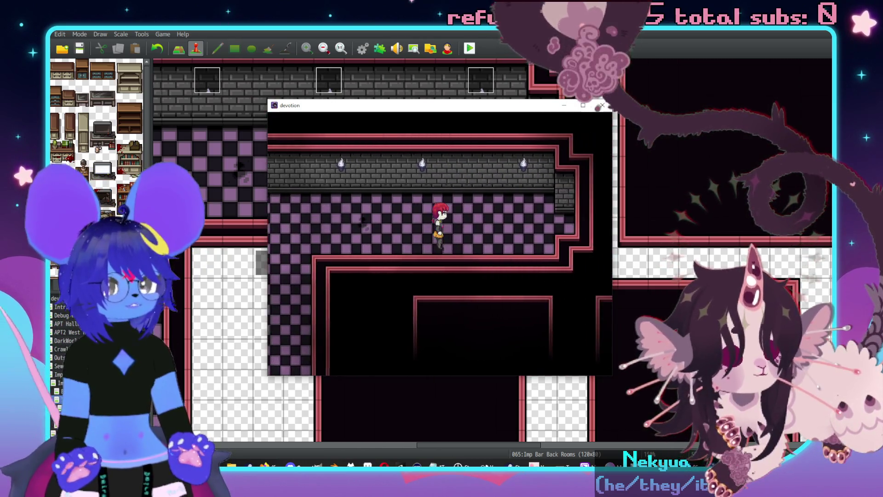
pyautogui.press('Right')
pyautogui.press('Up')
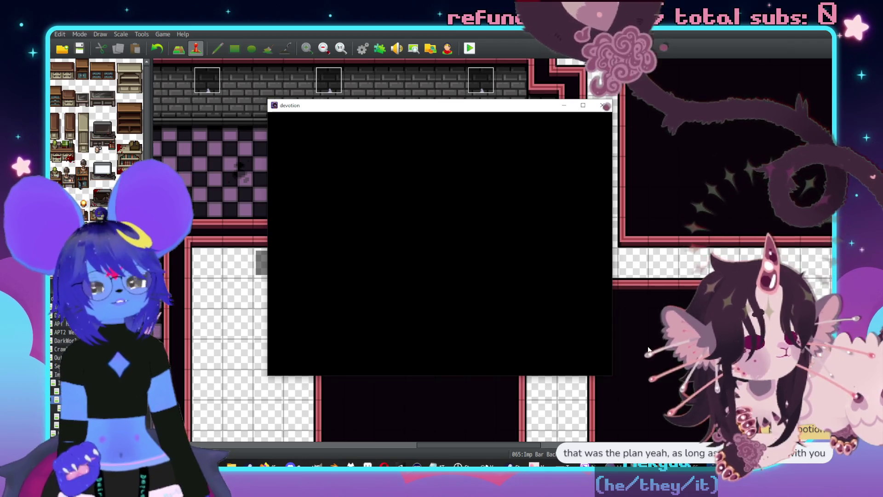
pyautogui.press('Right')
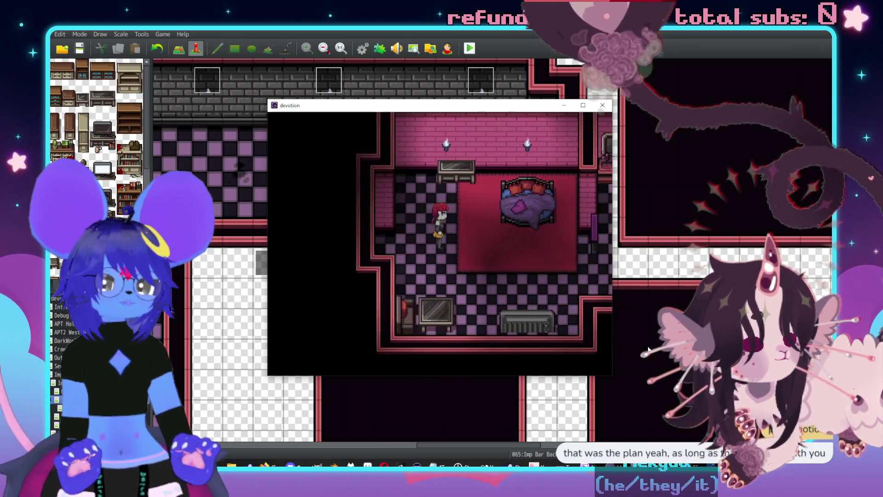
pyautogui.press('Right')
pyautogui.press('Down')
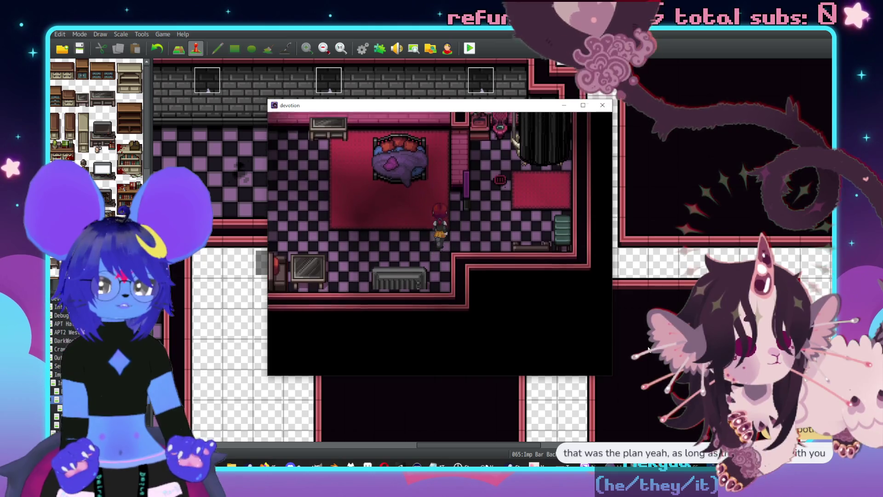
pyautogui.press('Up')
# Open the shower curtain choosing Yes, read the empty-shower message, then close the playtest.
pyautogui.press('z')
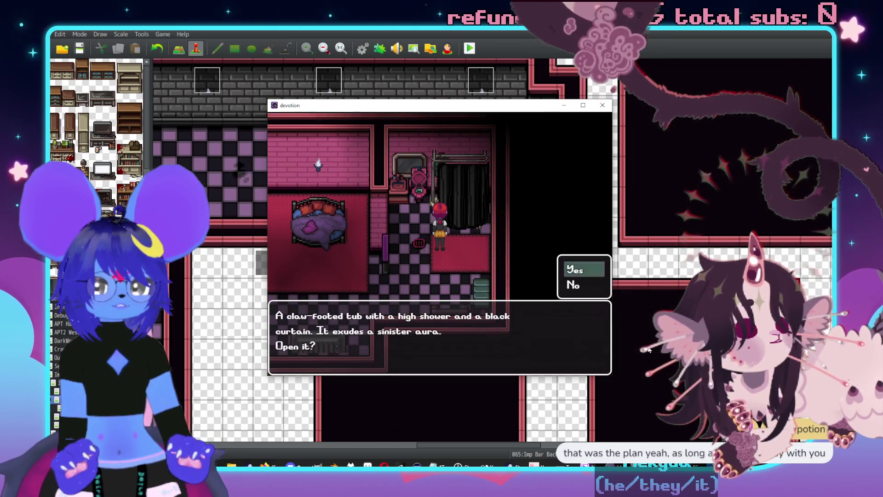
pyautogui.press('z')
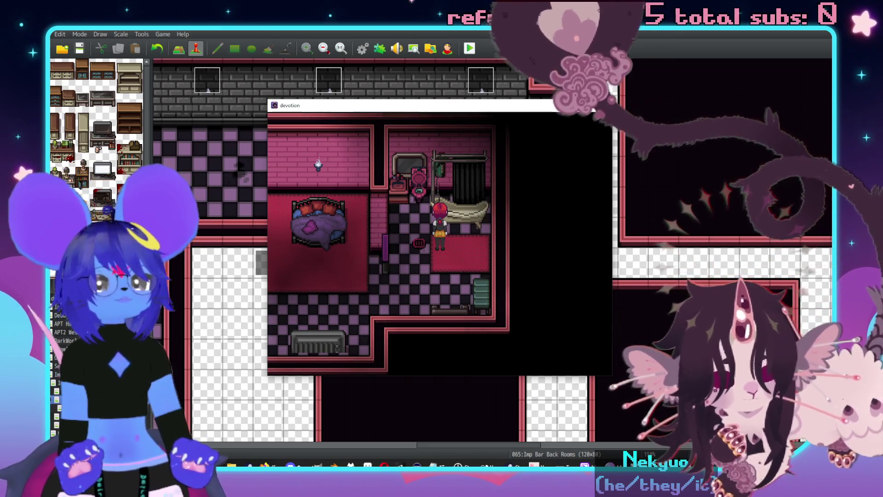
pyautogui.press('z')
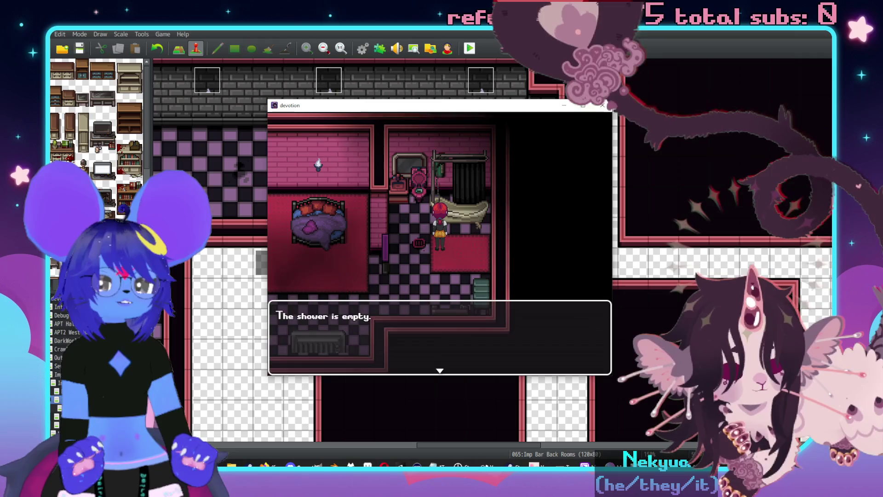
pyautogui.press('z')
pyautogui.press('Left')
pyautogui.press('Up')
pyautogui.press('Right')
pyautogui.press('z')
pyautogui.press('z')
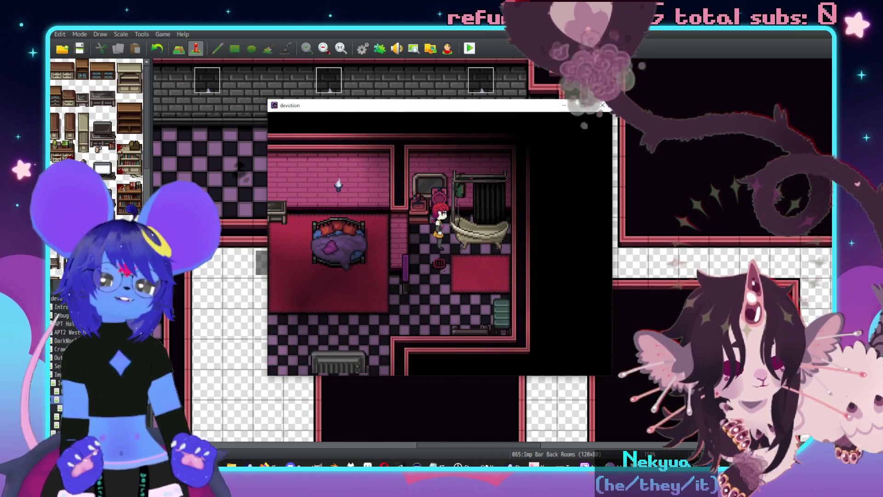
pyautogui.press('Down')
pyautogui.press('Left')
pyautogui.press('Right')
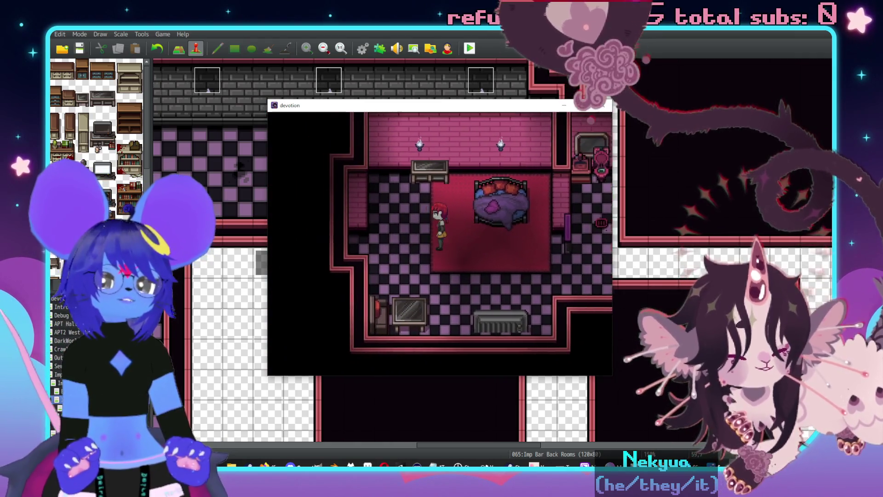
pyautogui.press('Left')
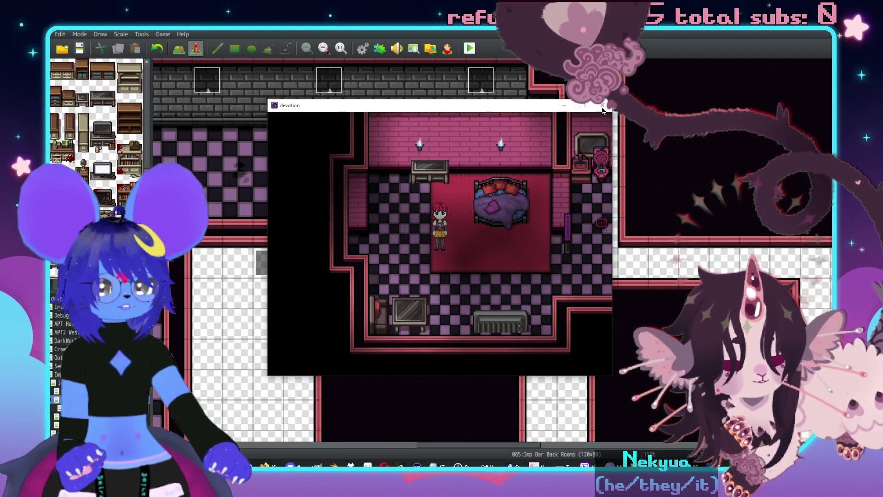
pyautogui.click(601, 110)
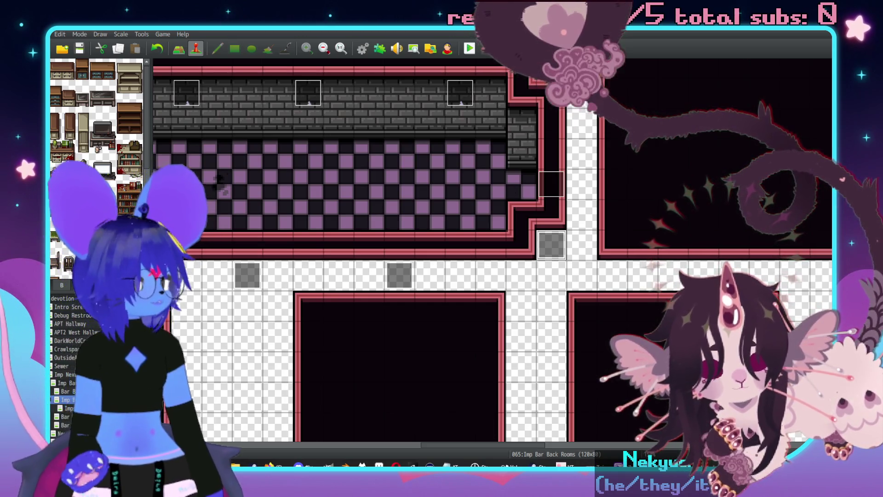
# Select map 067 Imps Girl Rooms and scroll to view its rooms.
pyautogui.scroll(2, 587, 209)
pyautogui.hscroll(3, 587, 209)
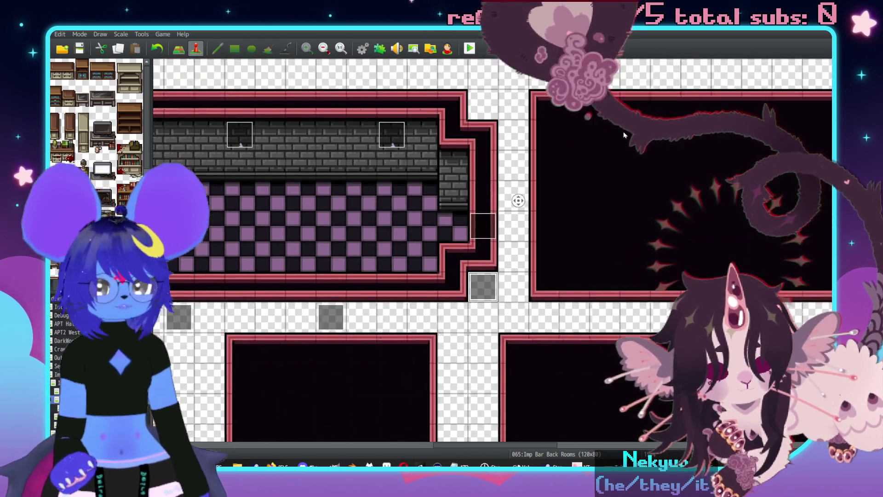
pyautogui.scroll(-1, 587, 209)
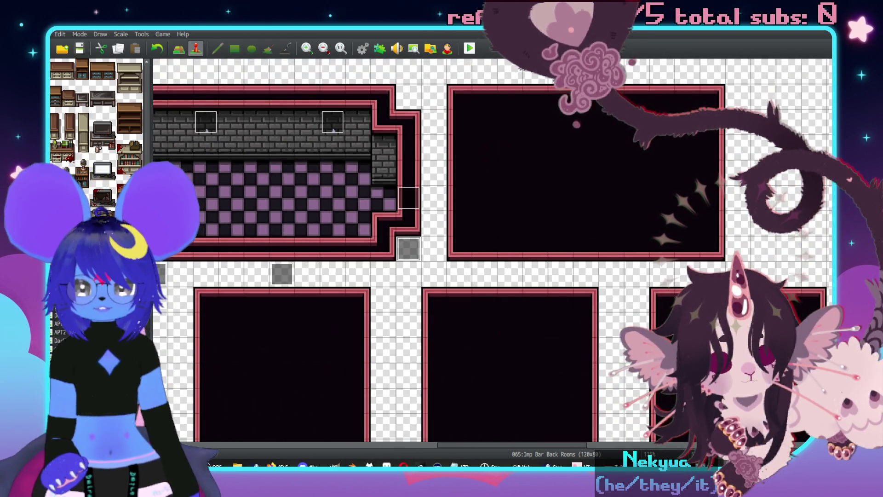
pyautogui.press('Down')
pyautogui.scroll(-5, 605, 196)
pyautogui.hscroll(3, 634, 252)
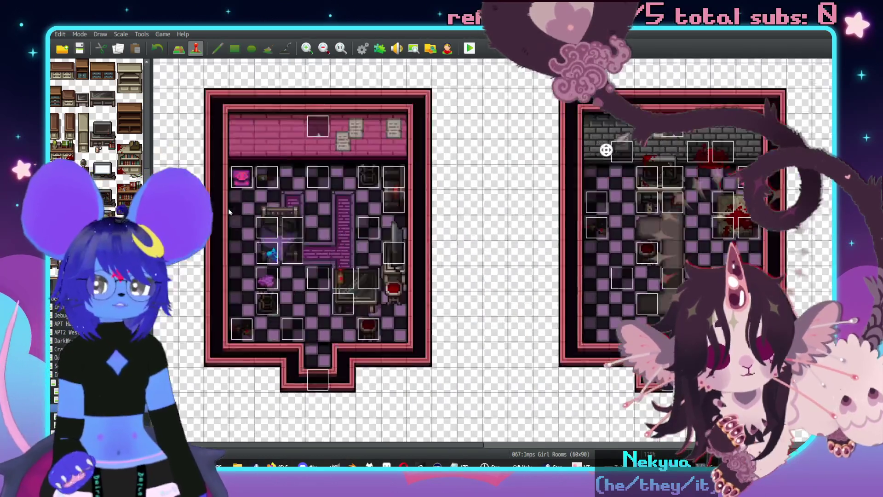
# Shift the events above, left of and below the bed up one tile, then open the bed description event.
pyautogui.scroll(-3, 421, 208)
pyautogui.scroll(2, 442, 236)
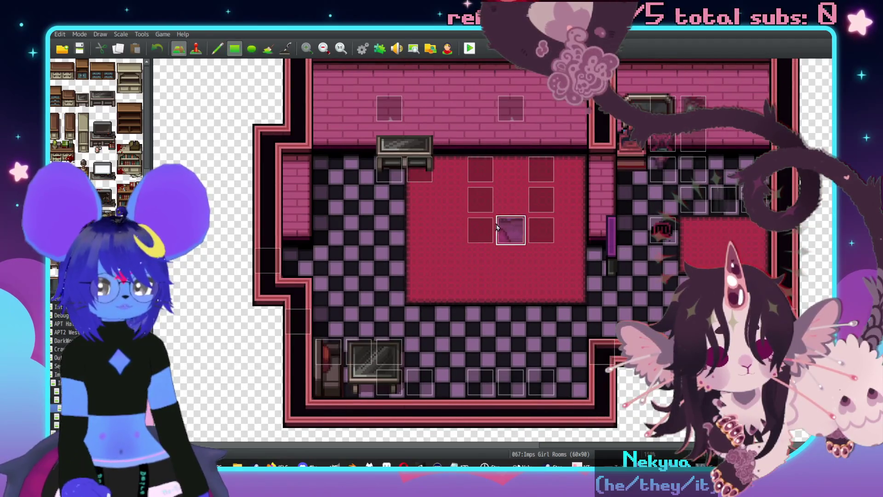
pyautogui.click(481, 166)
pyautogui.moveTo(484, 153); pyautogui.dragTo(483, 146)
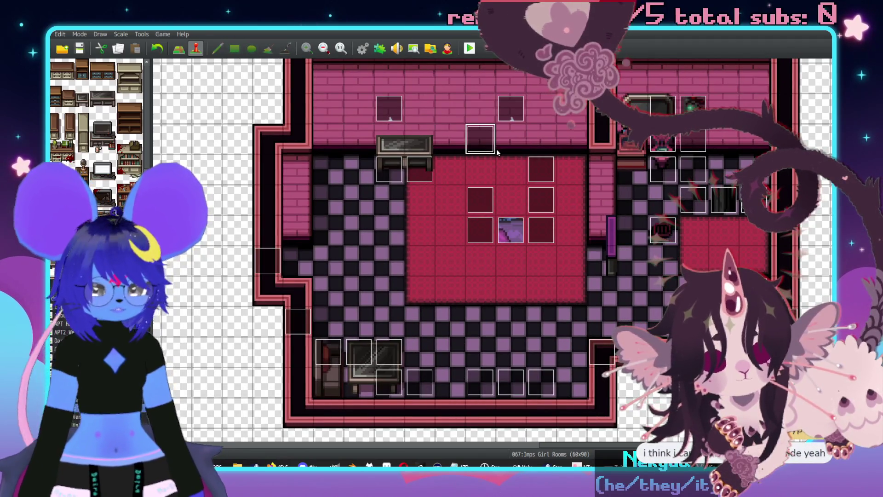
pyautogui.click(483, 198)
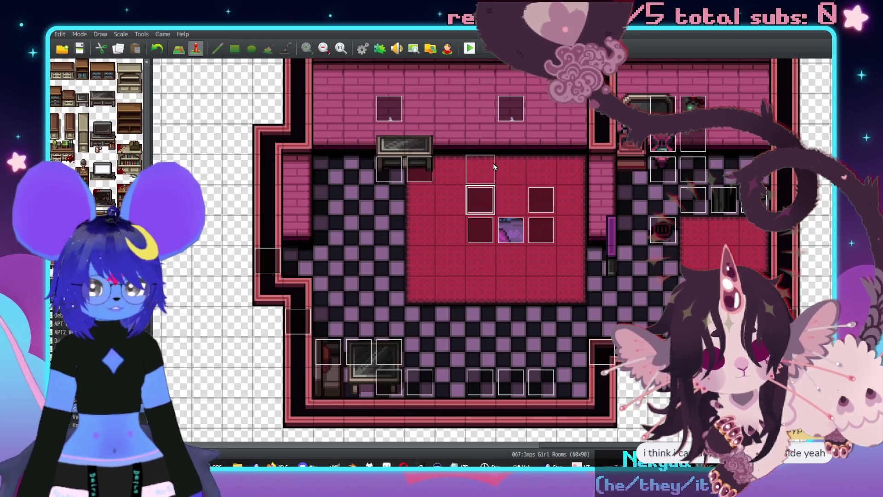
pyautogui.moveTo(491, 174)
pyautogui.mouseDown()
pyautogui.moveTo(523, 184)
pyautogui.moveTo(543, 170)
pyautogui.mouseUp()
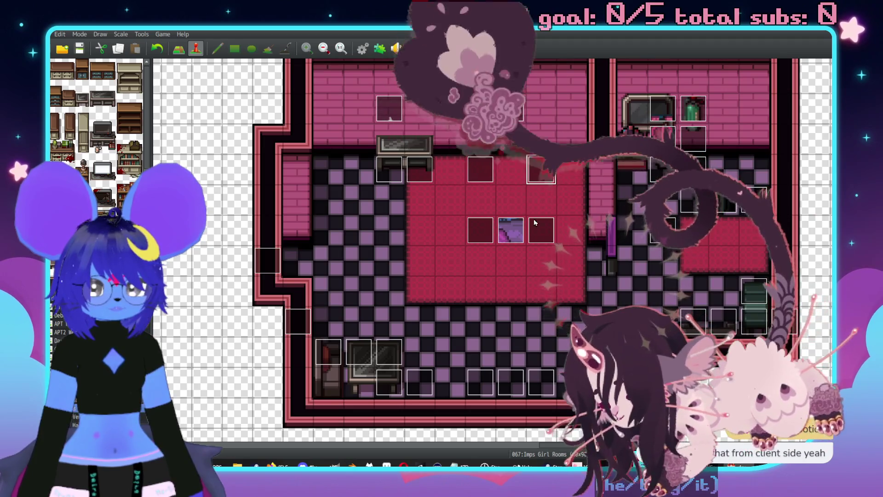
pyautogui.click(482, 198)
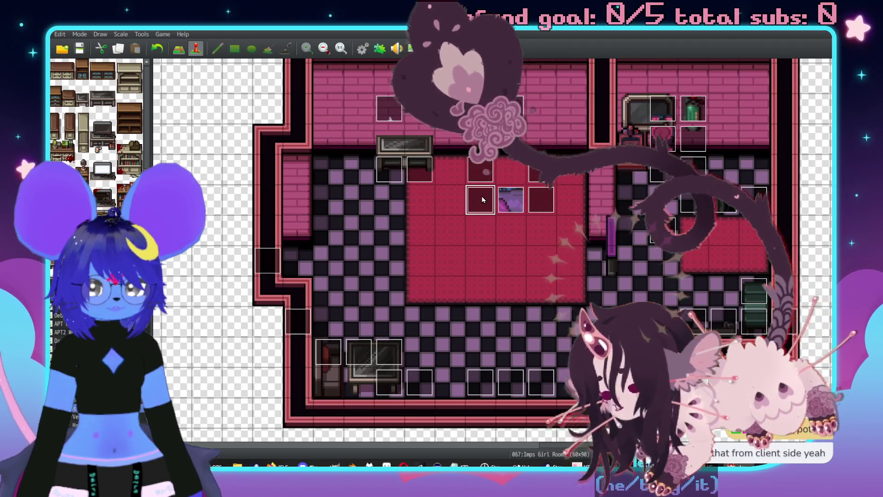
pyautogui.doubleClick(482, 199)
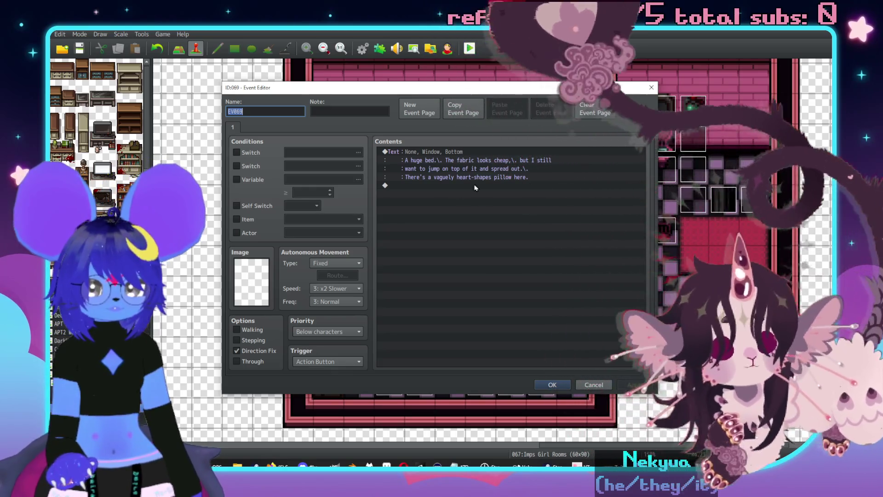
# Add the line "It's the nicest bed I've ever seen." to EV068's Show Text and copy it.
pyautogui.click(585, 388)
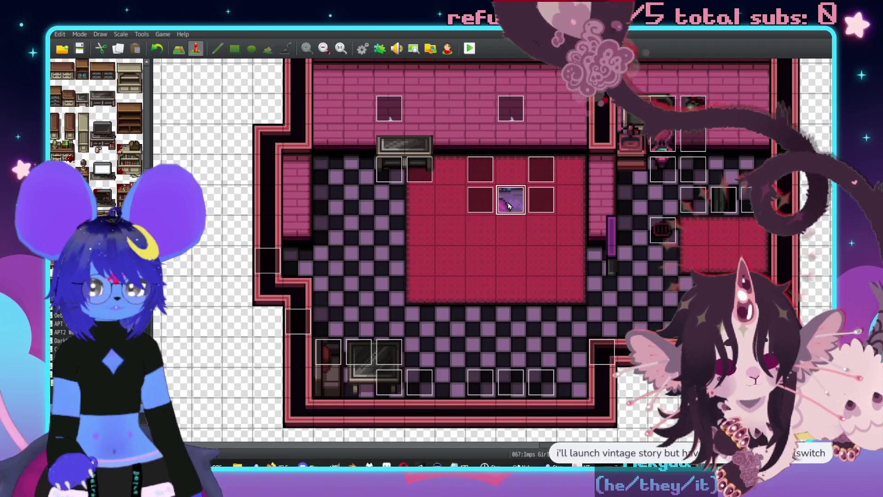
pyautogui.doubleClick(508, 206)
pyautogui.doubleClick(430, 152)
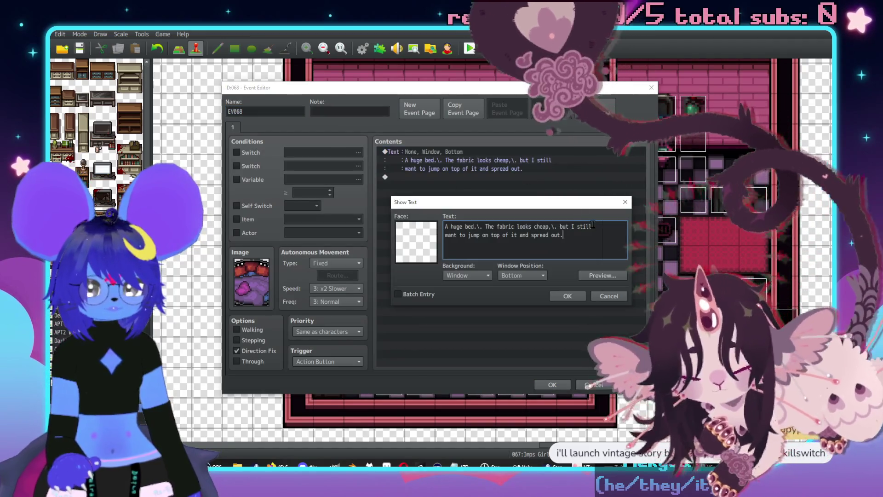
pyautogui.write('\\.')
pyautogui.press('Return')
pyautogui.write("It's si")
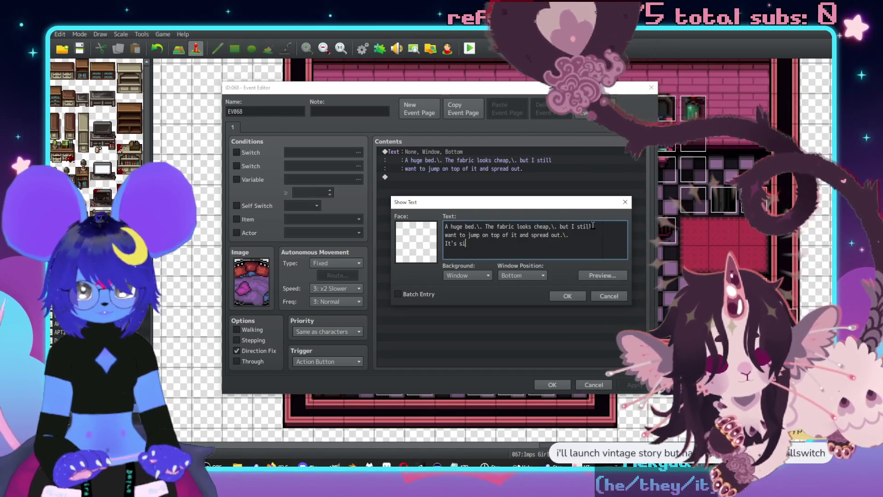
pyautogui.press('BackSpace')
pyautogui.press('BackSpace')
pyautogui.write('the nicest')
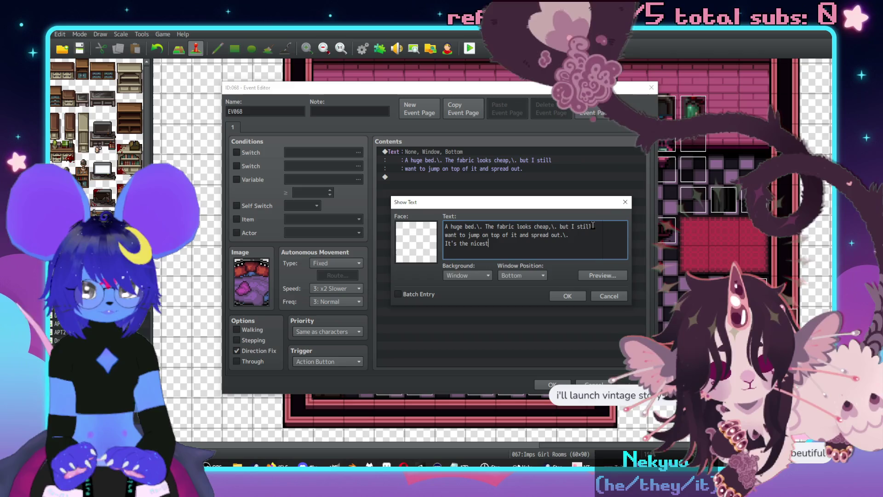
pyautogui.write('r seen.')
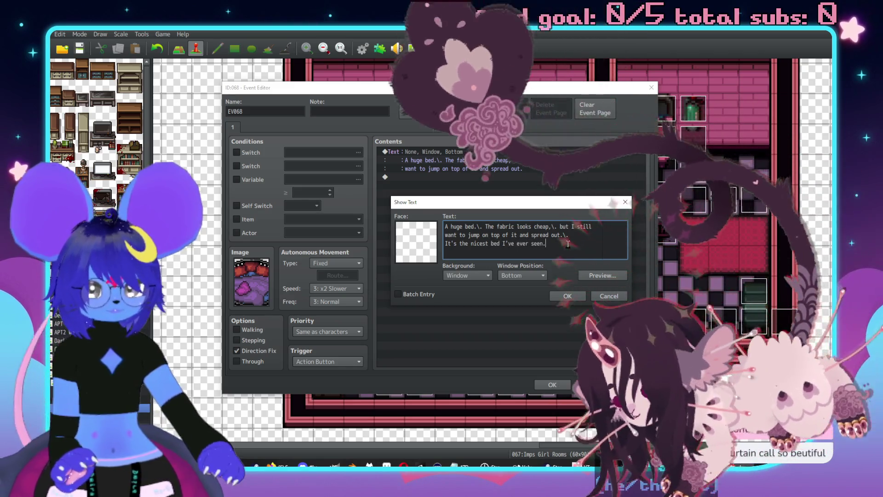
pyautogui.hotkey('shift', 'Home')
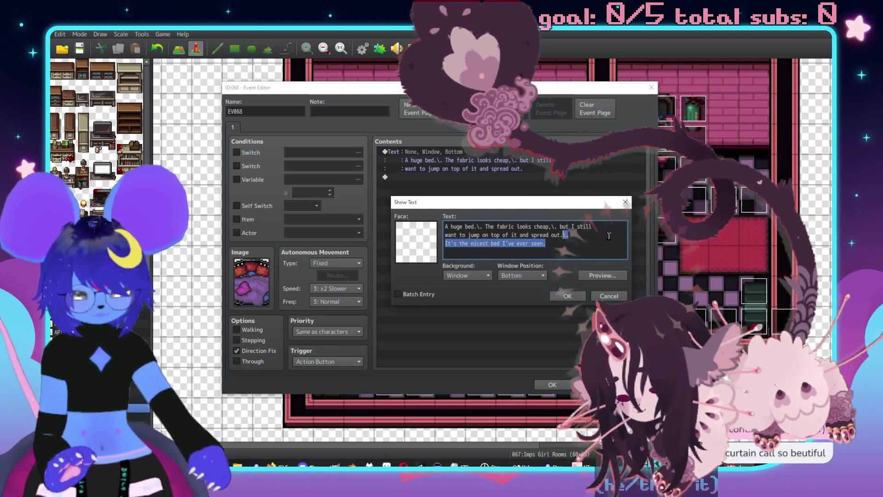
pyautogui.click(567, 296)
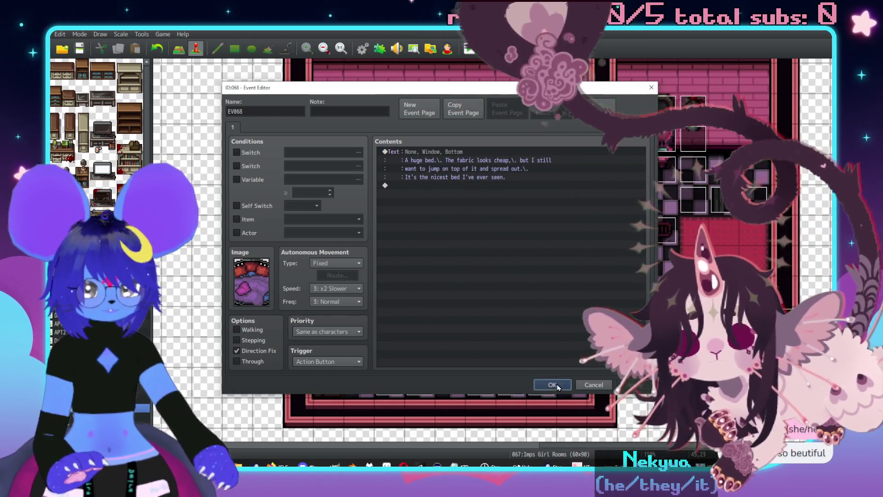
pyautogui.click(552, 384)
# Paste the nicest-bed line into the Show Text of two more bed events.
pyautogui.doubleClick(545, 196)
pyautogui.doubleClick(547, 161)
pyautogui.press('Return')
pyautogui.write("\\. It's the nicest bed I've ever seen.")
pyautogui.click(567, 296)
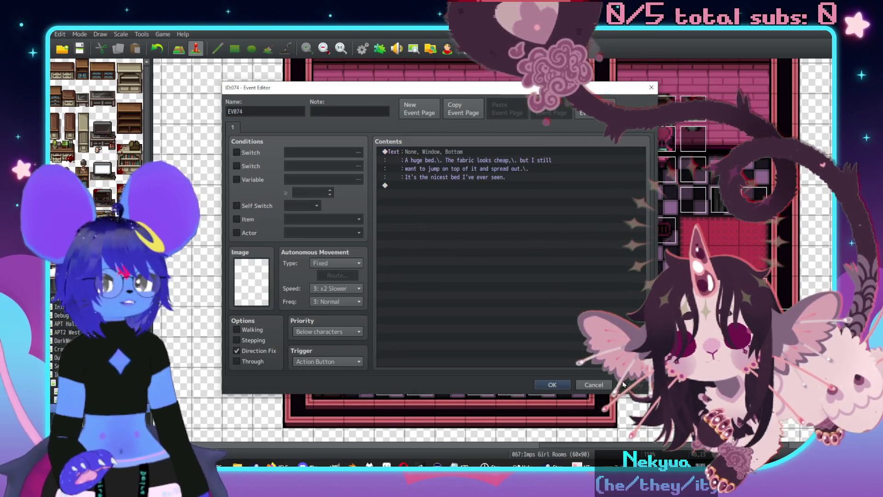
pyautogui.click(553, 384)
pyautogui.click(539, 178)
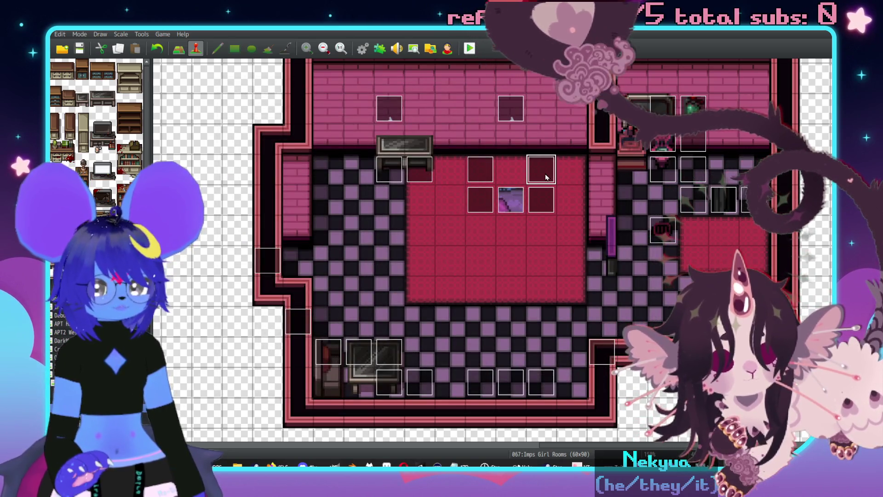
pyautogui.doubleClick(546, 177)
pyautogui.doubleClick(478, 160)
pyautogui.press('Return')
pyautogui.write("\\. It's the nicest bed I've ever seen.")
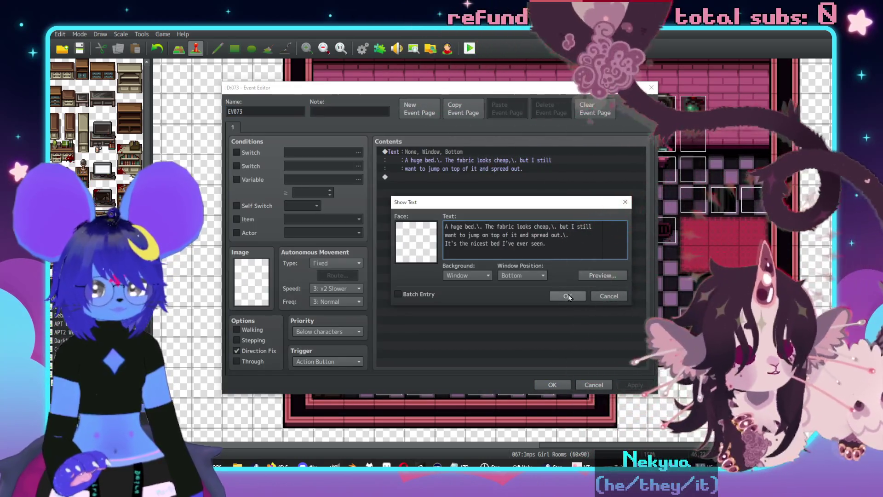
pyautogui.click(567, 296)
pyautogui.click(552, 385)
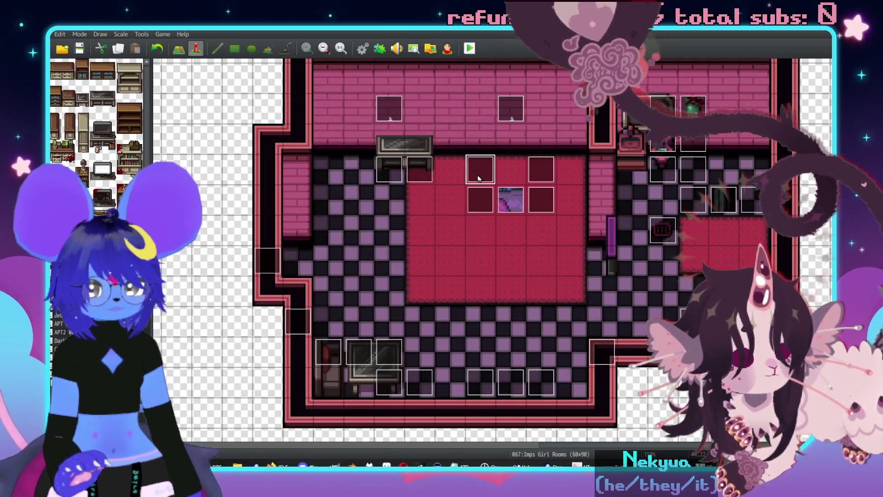
# Check another bed event's dialogue text without changing it.
pyautogui.doubleClick(478, 178)
pyautogui.doubleClick(468, 152)
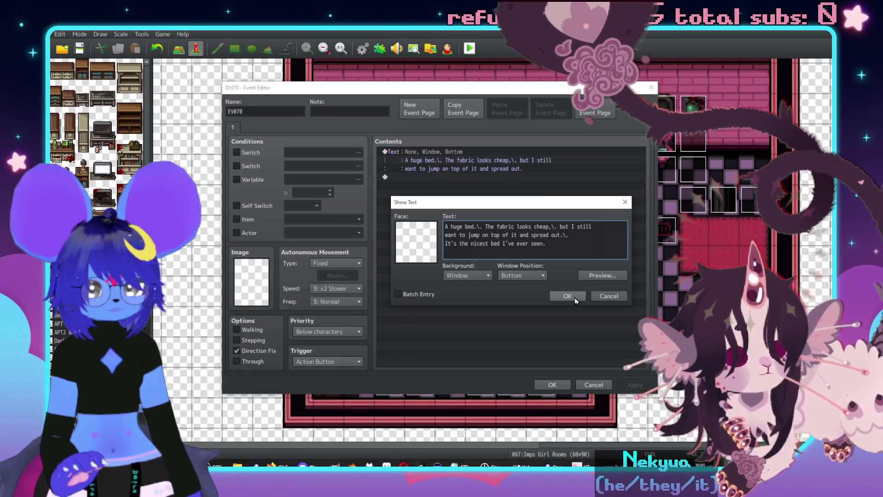
pyautogui.click(575, 297)
pyautogui.click(552, 385)
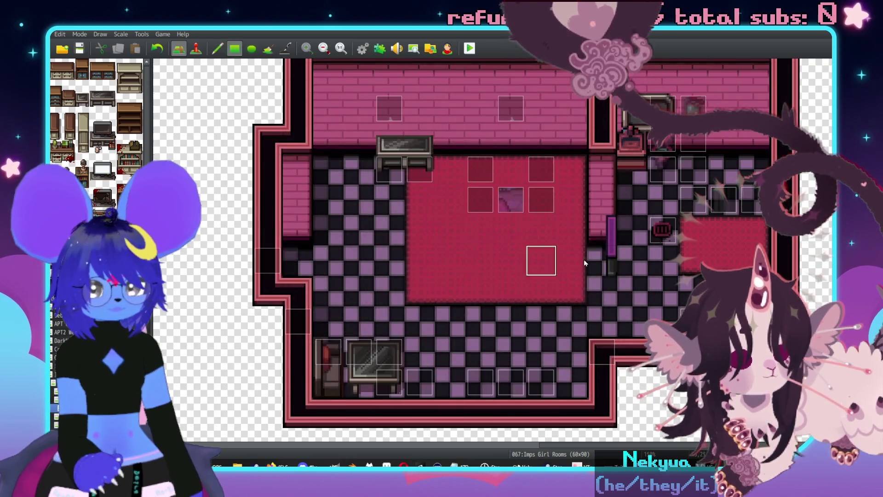
# Paint checkered floor over the carpet's left column and bottom row, undoing the last stroke.
pyautogui.click(419, 170)
pyautogui.click(361, 170)
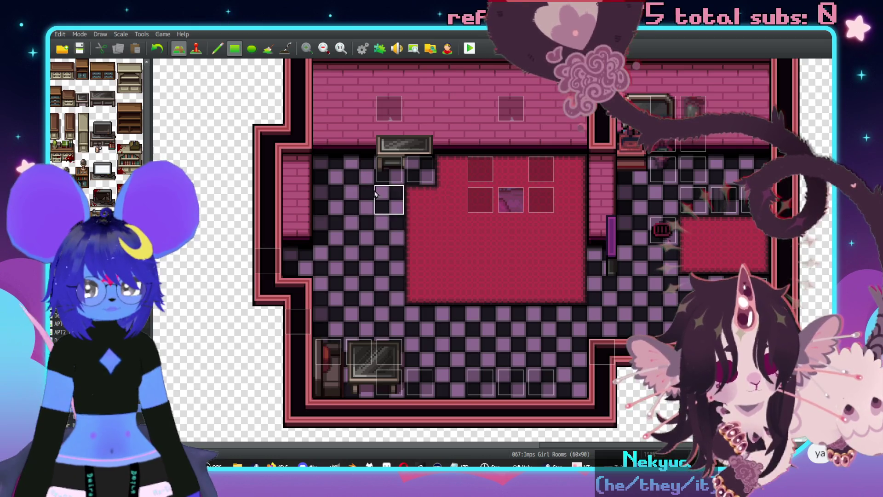
pyautogui.moveTo(421, 213)
pyautogui.mouseDown()
pyautogui.moveTo(424, 288)
pyautogui.moveTo(585, 286)
pyautogui.moveTo(573, 275)
pyautogui.mouseUp()
pyautogui.hotkey('ctrl', 'z')
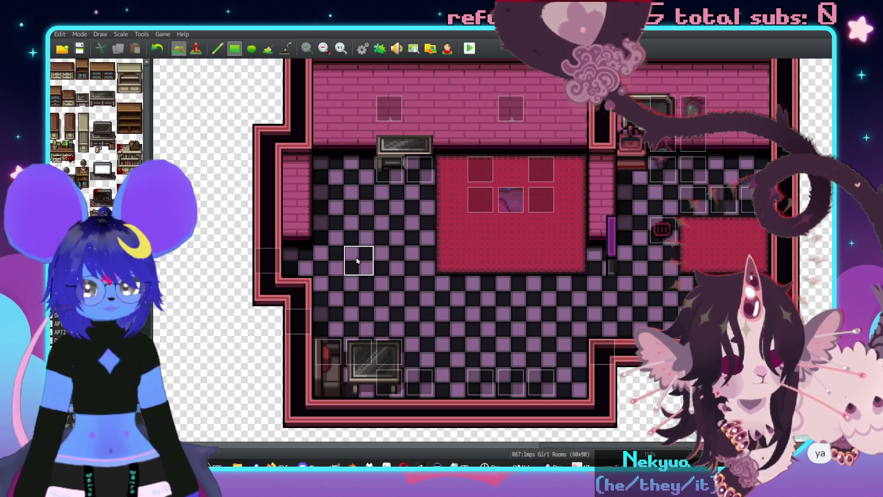
# Place a second bench tile beside the first one.
pyautogui.click(108, 106)
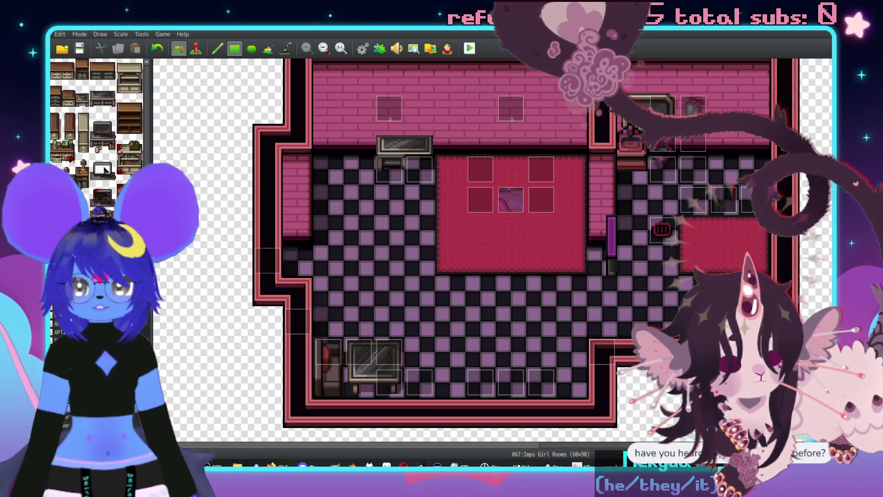
pyautogui.click(407, 166)
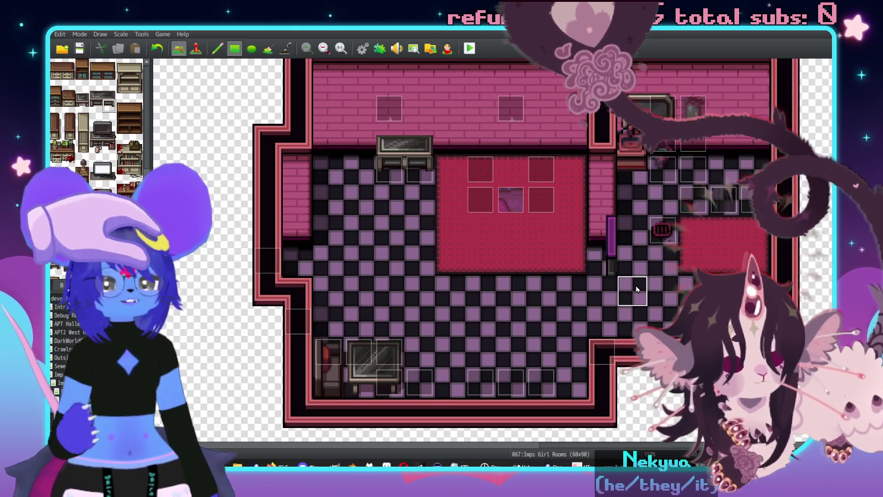
pyautogui.scroll(1, 598, 276)
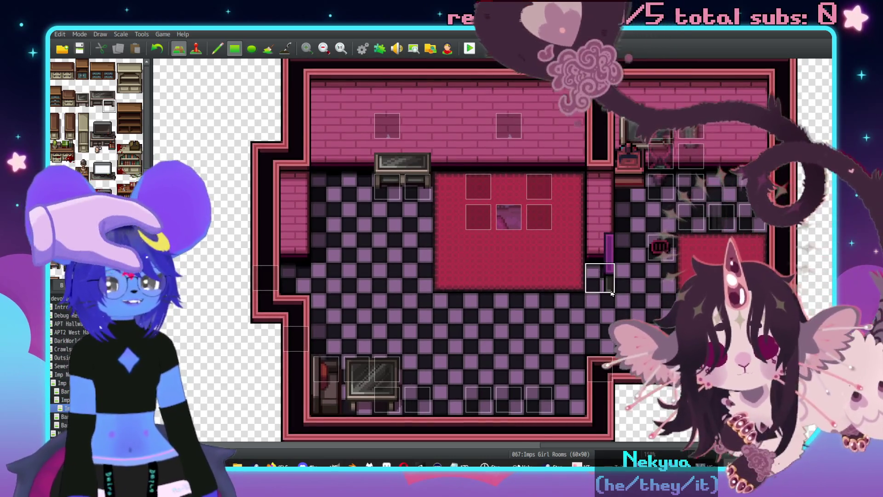
# Copy the bottom room section with the Rectangle tool and stamp it one row higher.
pyautogui.scroll(-2, 506, 322)
pyautogui.press('F6')
pyautogui.press('F5')
pyautogui.scroll(-1, 437, 365)
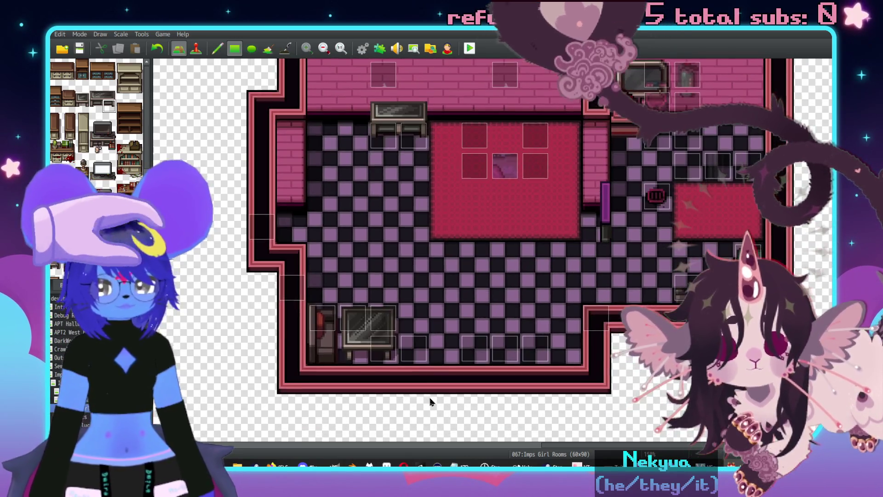
pyautogui.moveTo(277, 377)
pyautogui.mouseDown()
pyautogui.moveTo(676, 305)
pyautogui.moveTo(611, 322)
pyautogui.moveTo(591, 319)
pyautogui.moveTo(599, 299)
pyautogui.mouseUp()
pyautogui.click(599, 299)
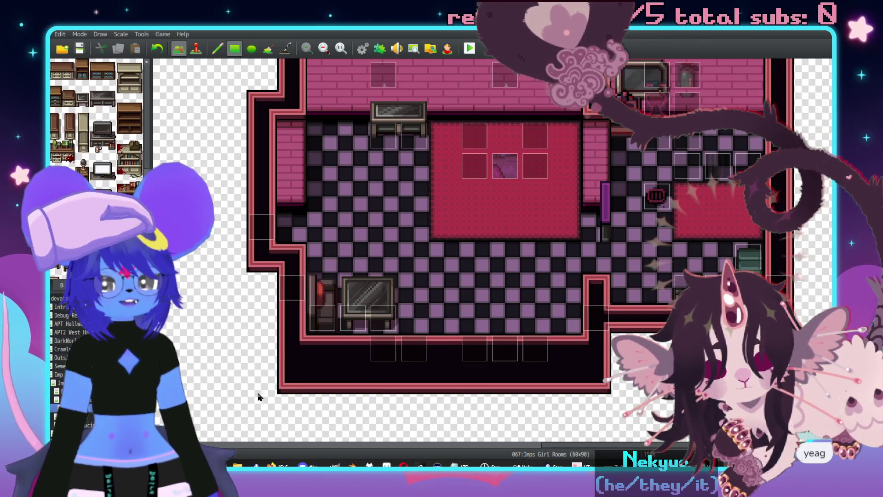
# Move each event along the lower wall up one tile in Event mode.
pyautogui.press('F7')
pyautogui.moveTo(383, 318); pyautogui.dragTo(383, 287)
pyautogui.moveTo(353, 317); pyautogui.dragTo(353, 288)
pyautogui.moveTo(322, 318); pyautogui.dragTo(322, 287)
pyautogui.moveTo(384, 348); pyautogui.dragTo(385, 318)
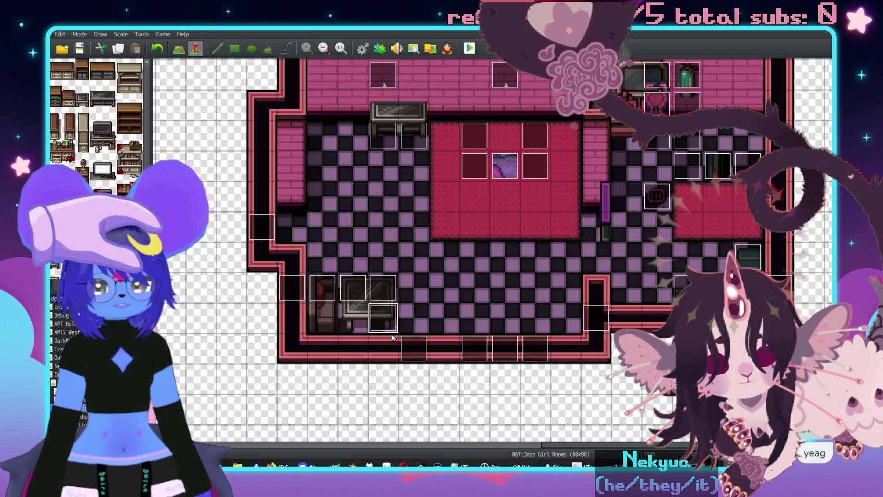
pyautogui.moveTo(413, 348); pyautogui.dragTo(414, 317)
pyautogui.moveTo(474, 348); pyautogui.dragTo(474, 318)
pyautogui.click(504, 348)
pyautogui.moveTo(535, 348); pyautogui.dragTo(535, 318)
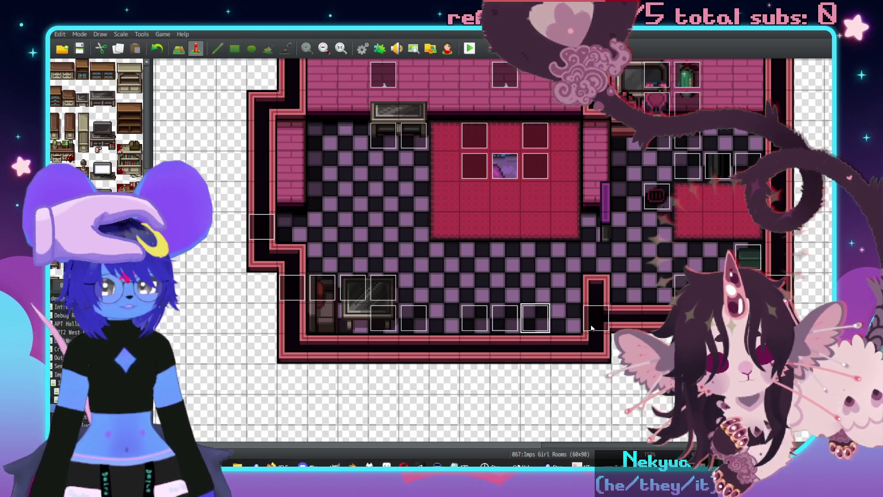
# Inspect both Huge TV events without changing them, then begin a playtest.
pyautogui.doubleClick(512, 319)
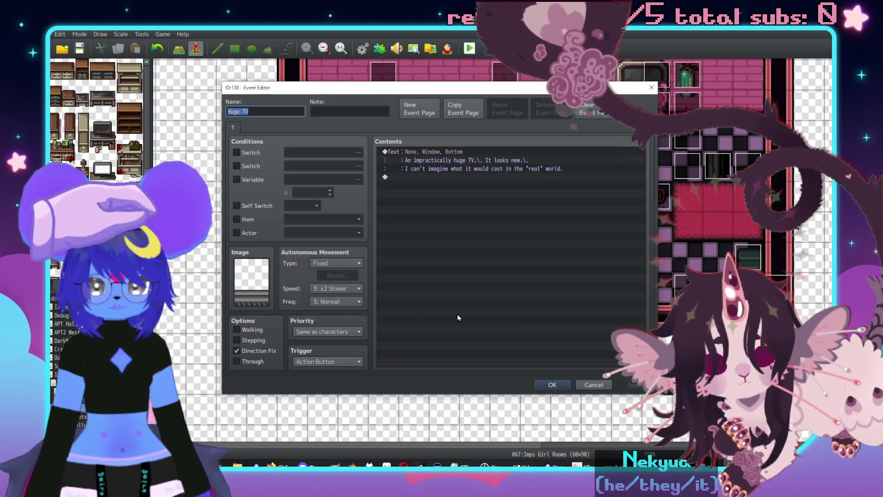
pyautogui.press('Escape')
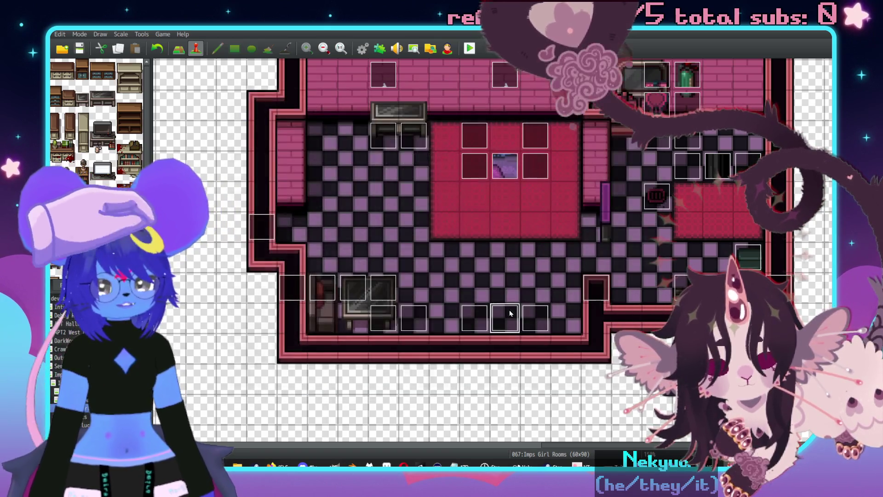
pyautogui.doubleClick(478, 313)
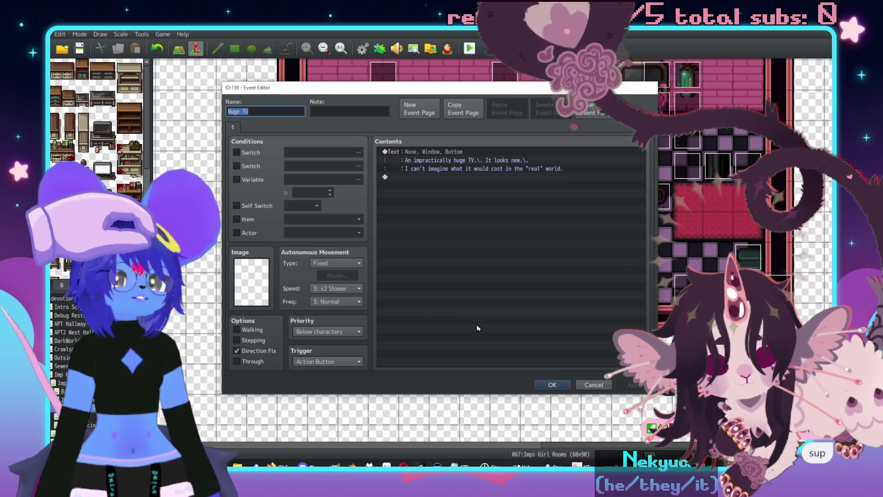
pyautogui.press('Escape')
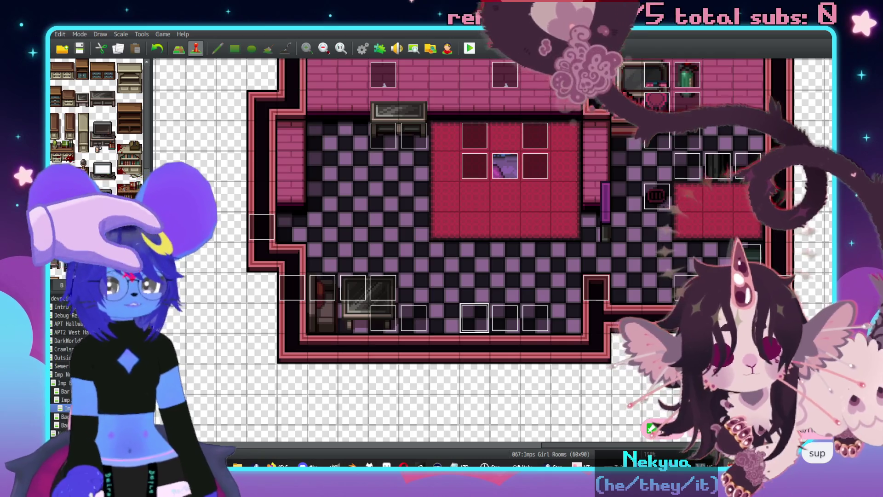
pyautogui.scroll(3, 638, 240)
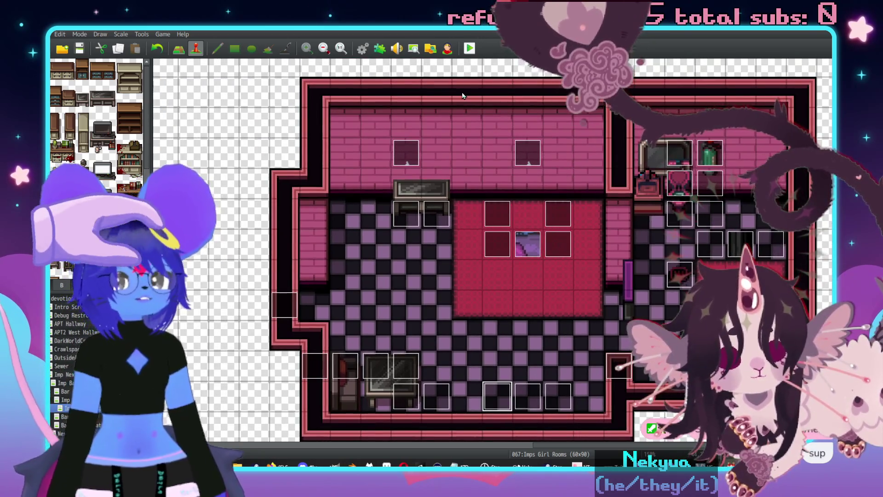
pyautogui.hotkey('alt', 'F4')
# Save, start a new game, and walk through the hallway onto the carpet below the bed.
pyautogui.click(417, 256)
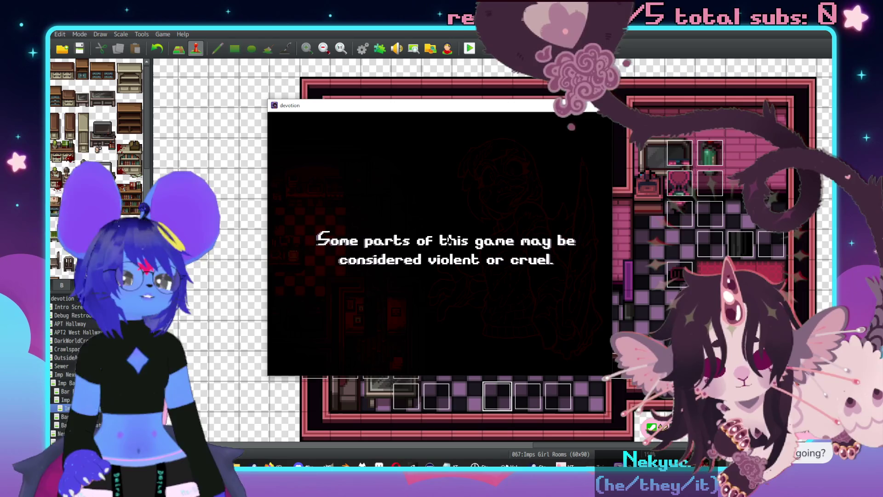
pyautogui.press('Return')
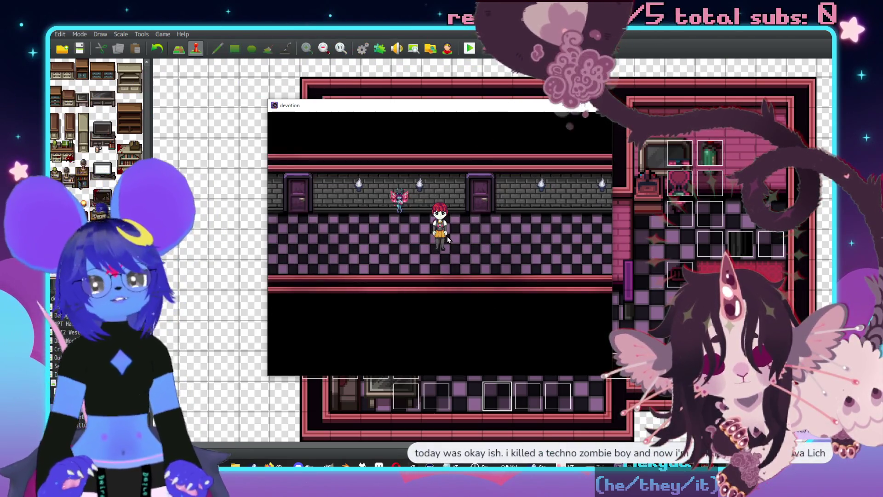
pyautogui.press('Left')
pyautogui.press('Left')
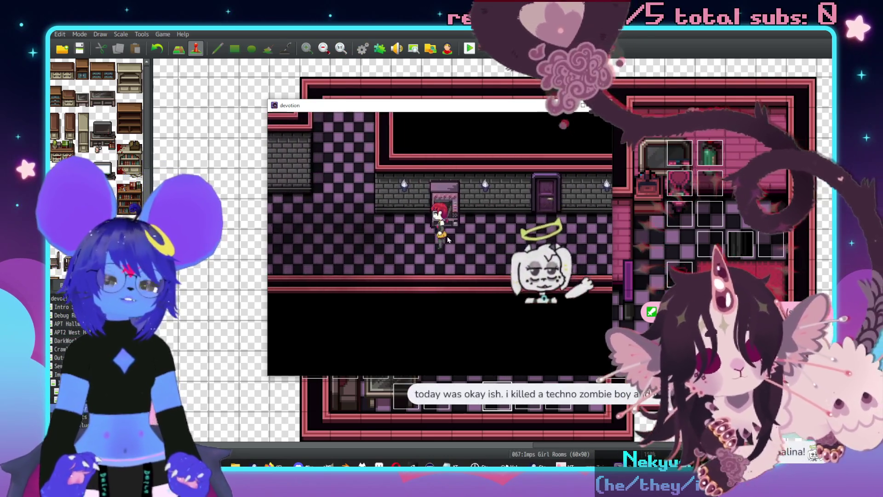
pyautogui.press('Up')
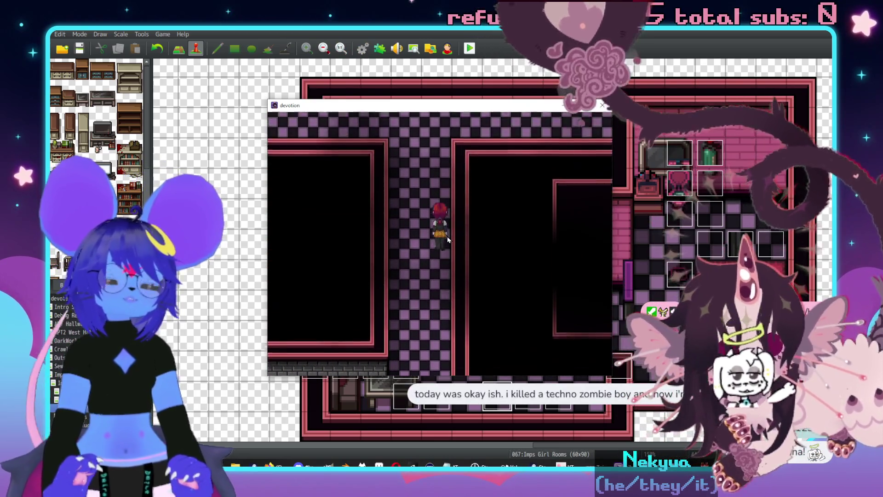
pyautogui.press('Right')
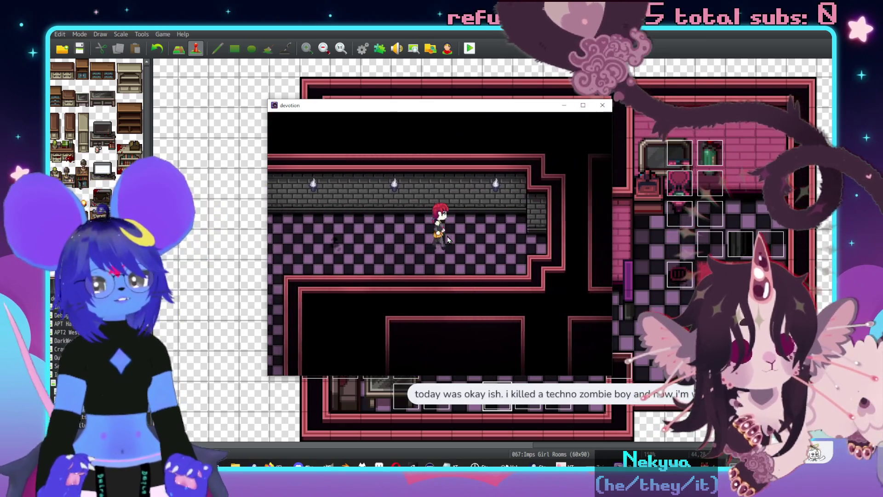
pyautogui.press('Right')
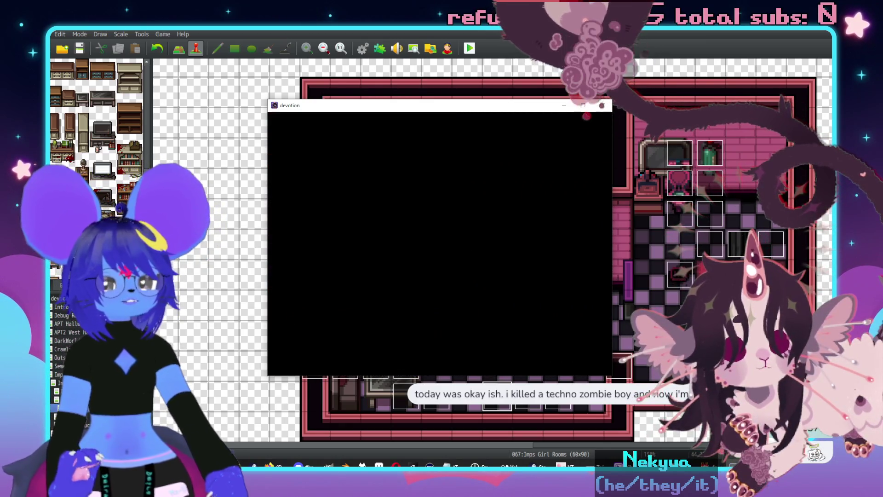
pyautogui.press('Right')
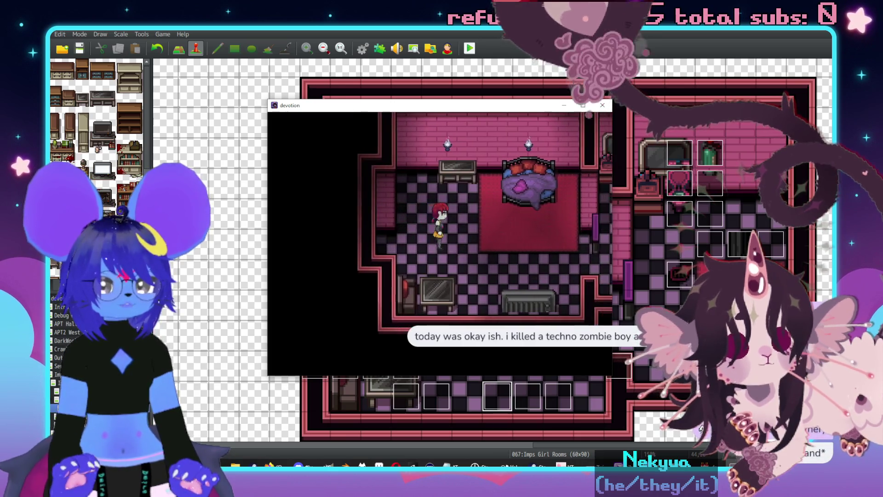
pyautogui.press('Right')
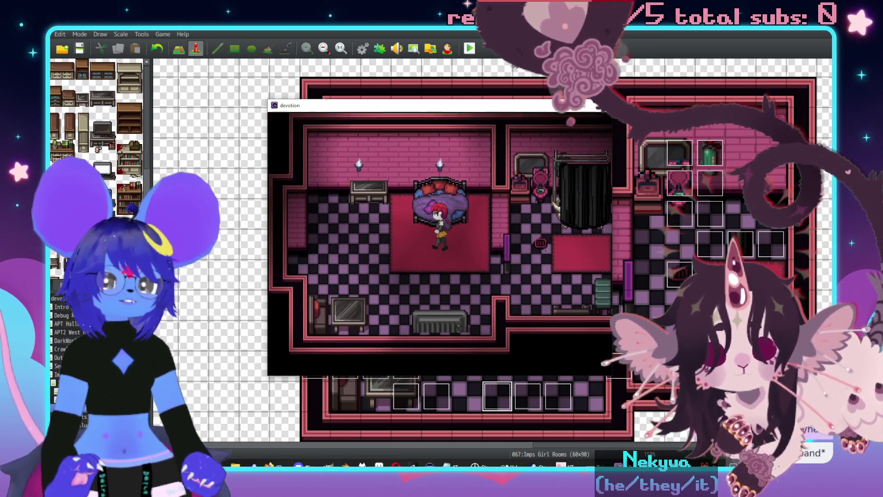
# End the playtest, paint checkered floor over the carpet's bottom row, and playtest again.
pyautogui.hotkey('alt', 'F4')
pyautogui.moveTo(436, 308); pyautogui.dragTo(570, 303)
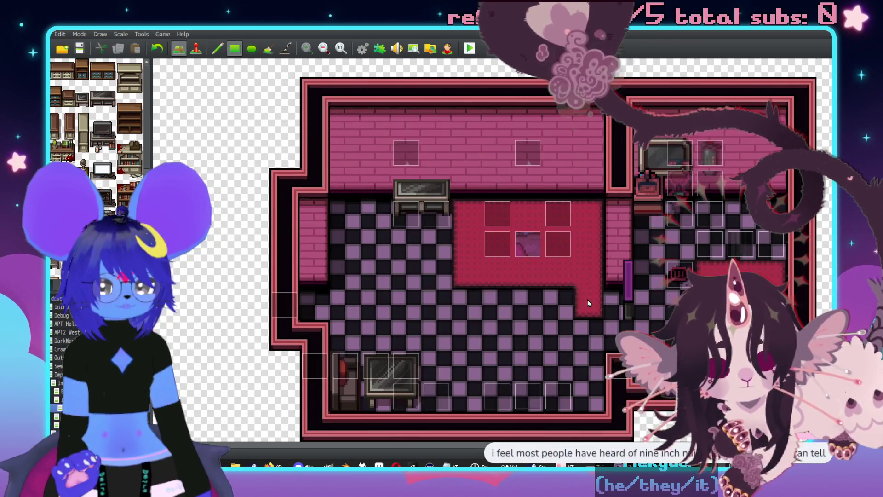
pyautogui.press('F12')
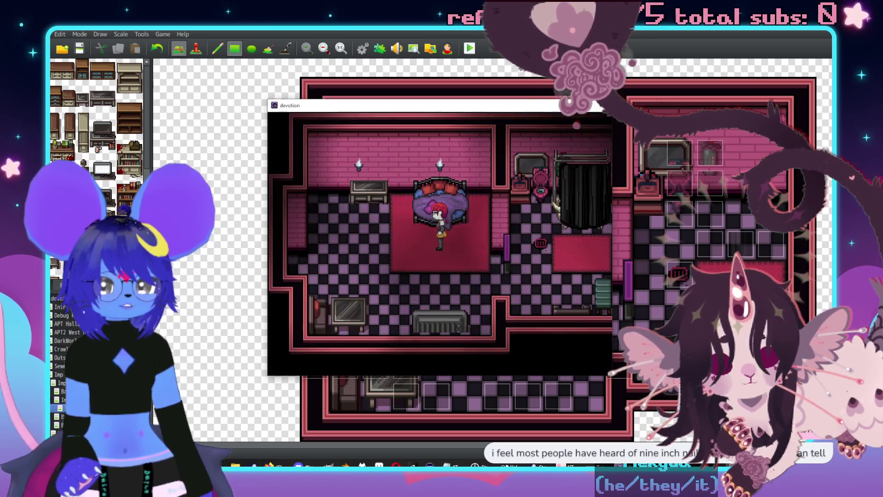
# Walk to the TV, read and dismiss its message, then end the playtest.
pyautogui.press('Down')
pyautogui.press('Right')
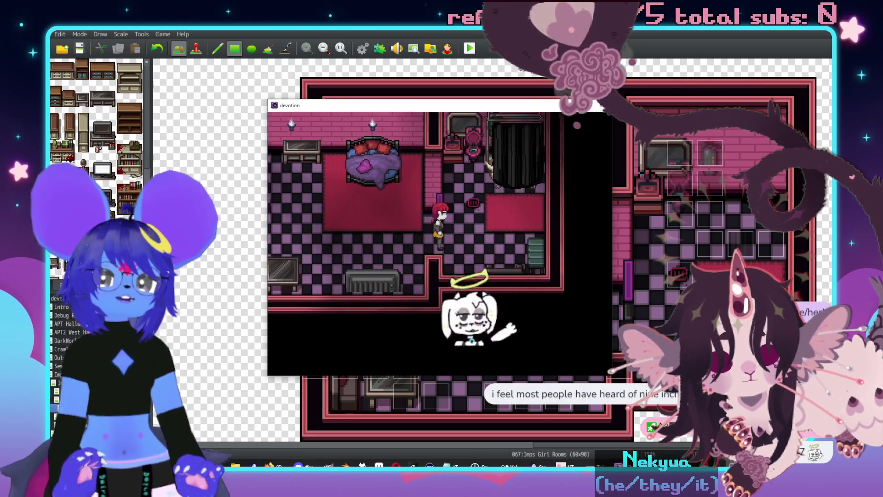
pyautogui.press('Left')
pyautogui.press('Down')
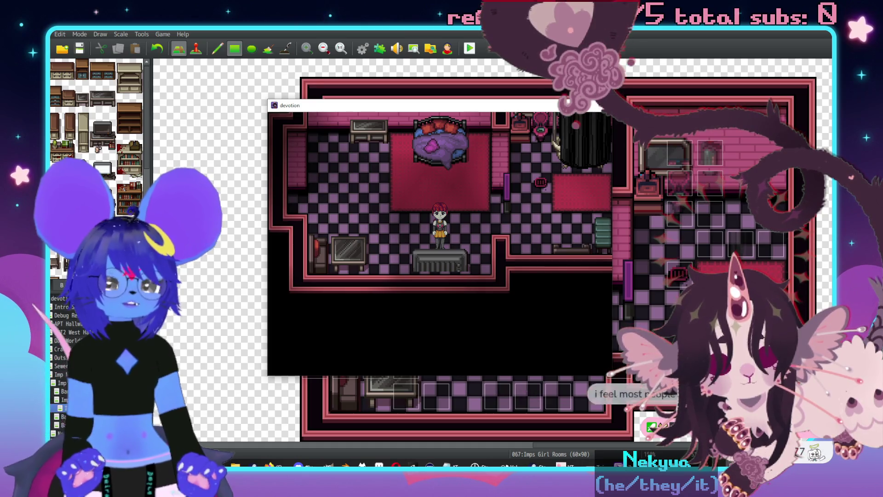
pyautogui.press('Return')
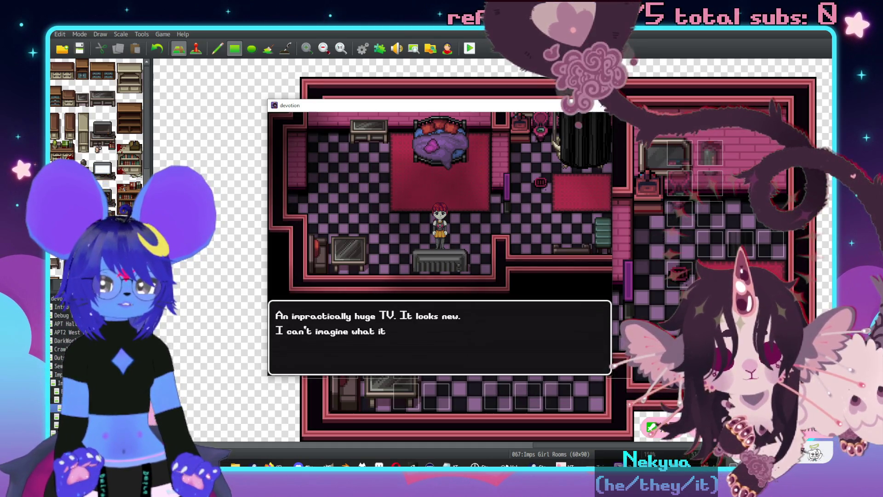
pyautogui.press('Return')
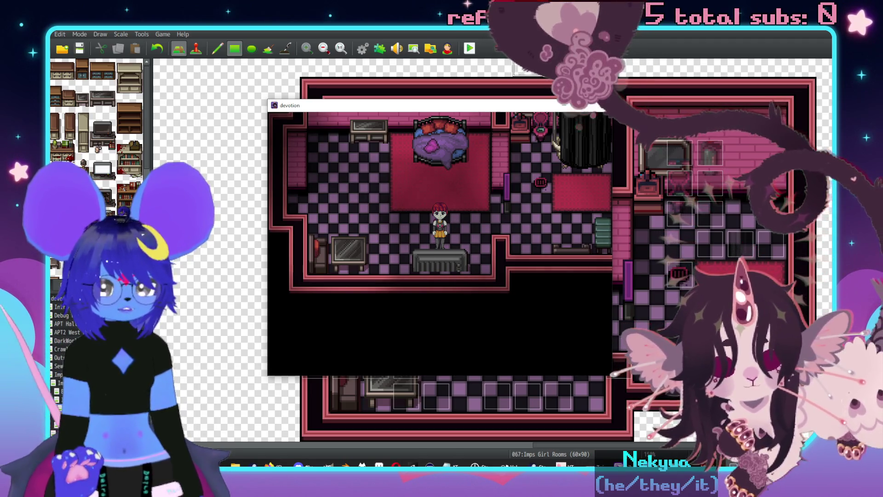
pyautogui.hotkey('alt', 'F4')
# Switch the editor to Event mode and run another bedroom playtest, walking left and right.
pyautogui.press('F6')
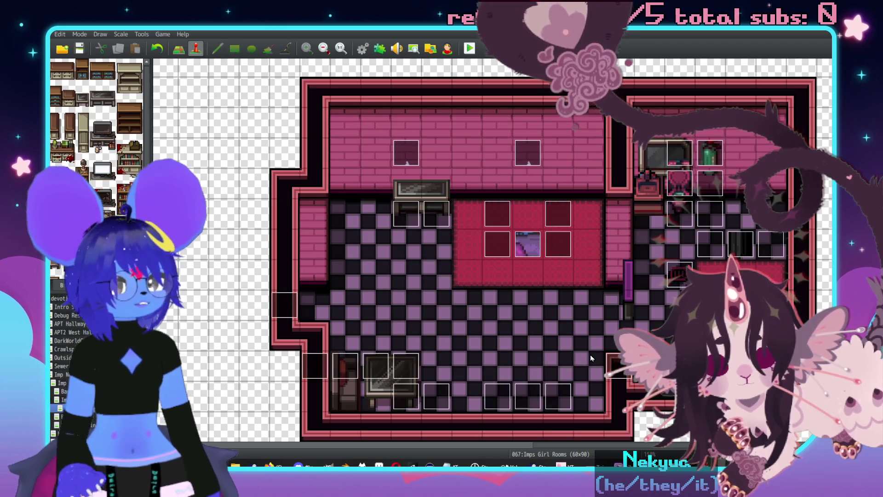
pyautogui.press('F12')
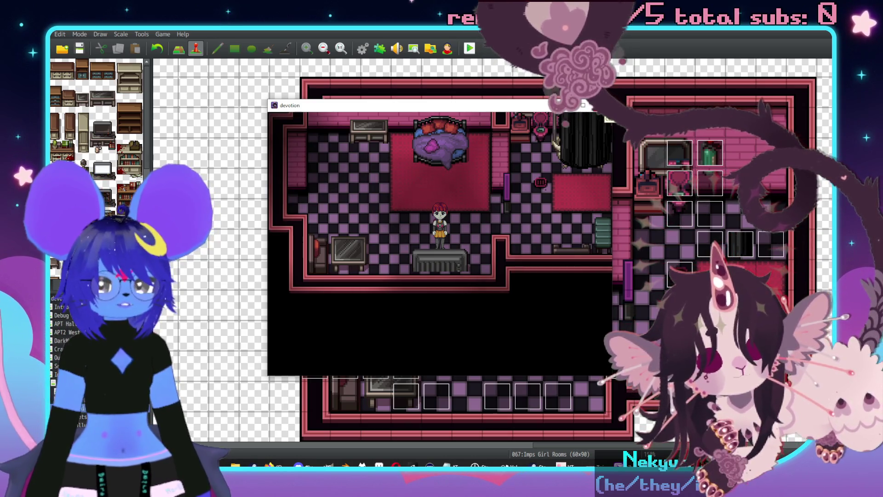
pyautogui.press('Left')
pyautogui.press('Right')
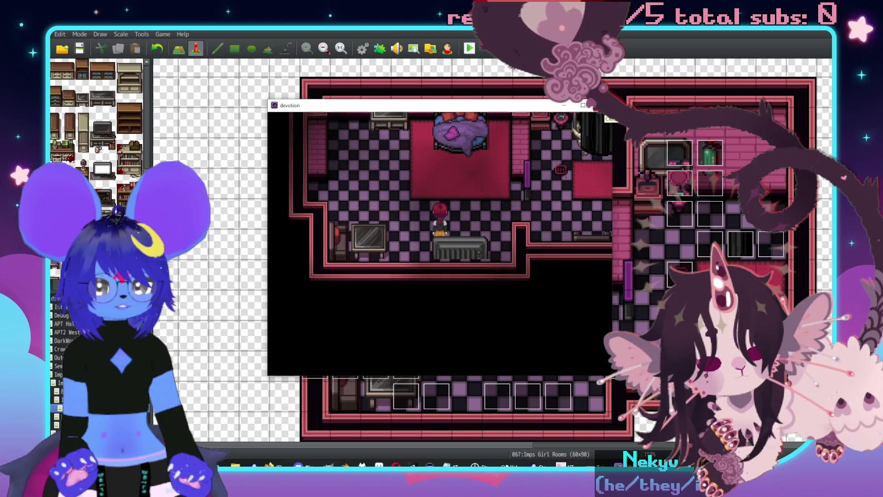
# Close the playtest and set both Huge TV events' priority to Same as characters.
pyautogui.click(605, 111)
pyautogui.doubleClick(494, 403)
pyautogui.click(326, 332)
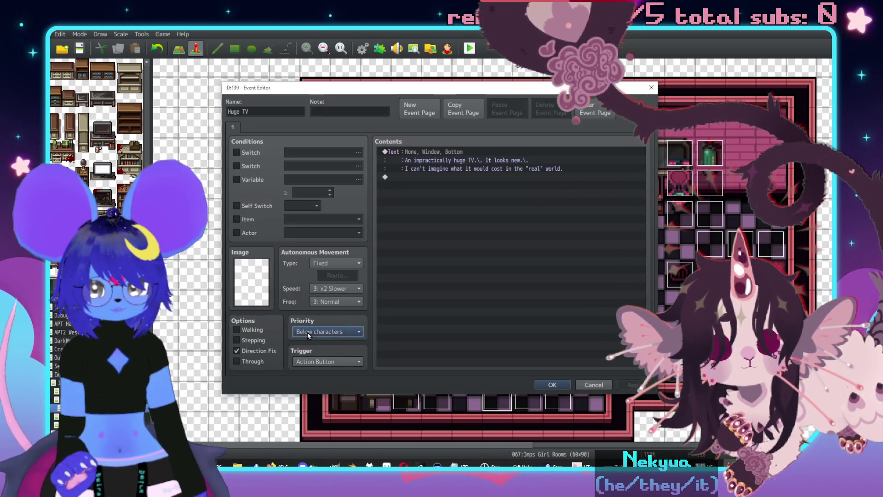
pyautogui.click(316, 351)
pyautogui.click(553, 384)
pyautogui.doubleClick(558, 401)
pyautogui.click(327, 331)
pyautogui.click(317, 351)
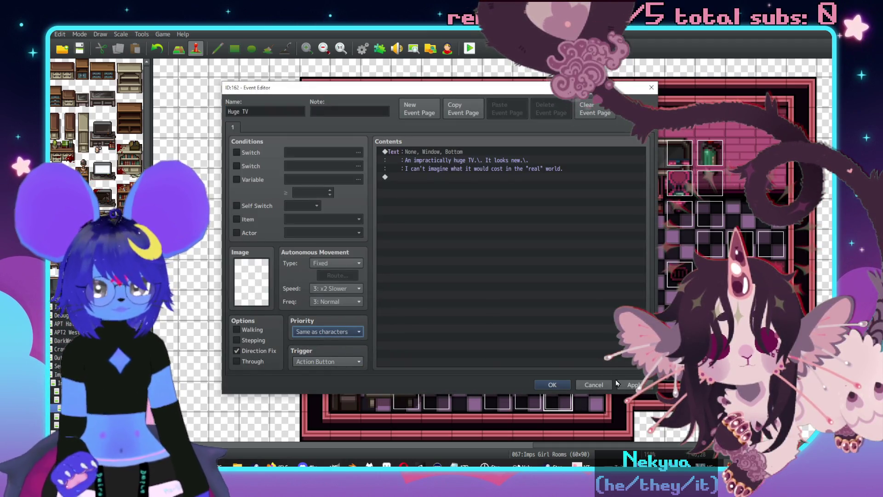
pyautogui.click(559, 384)
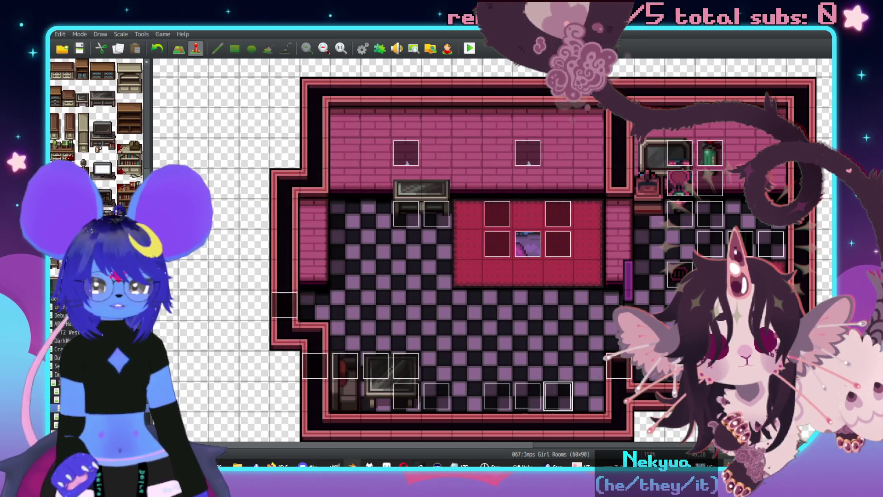
pyautogui.hotkey('alt', 'Tab')
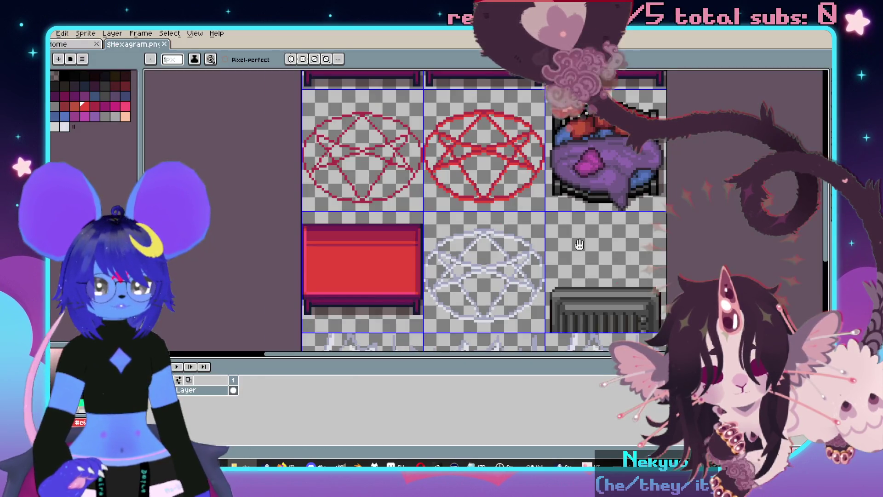
# Zoom in on the TV tile of the $Hexagram.png sprite sheet in Aseprite.
pyautogui.moveTo(579, 244); pyautogui.dragTo(429, 131)
pyautogui.scroll(3, 469, 215)
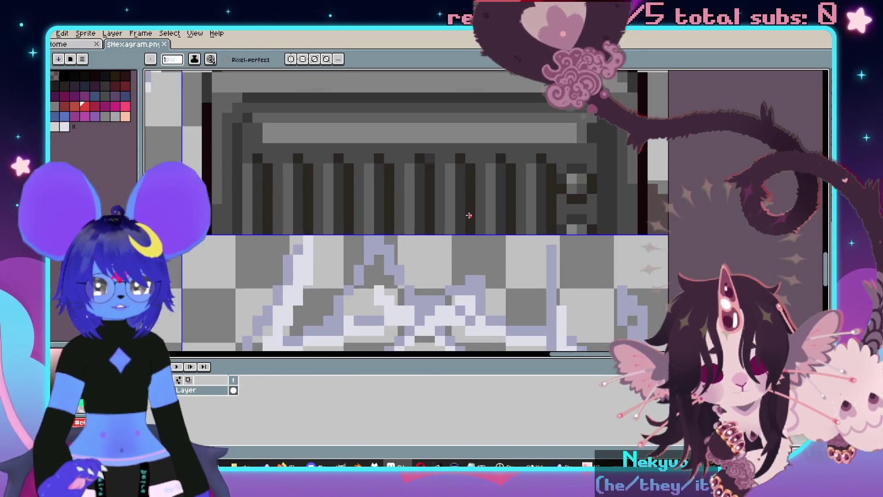
pyautogui.scroll(-4, 488, 247)
pyautogui.scroll(3, 490, 250)
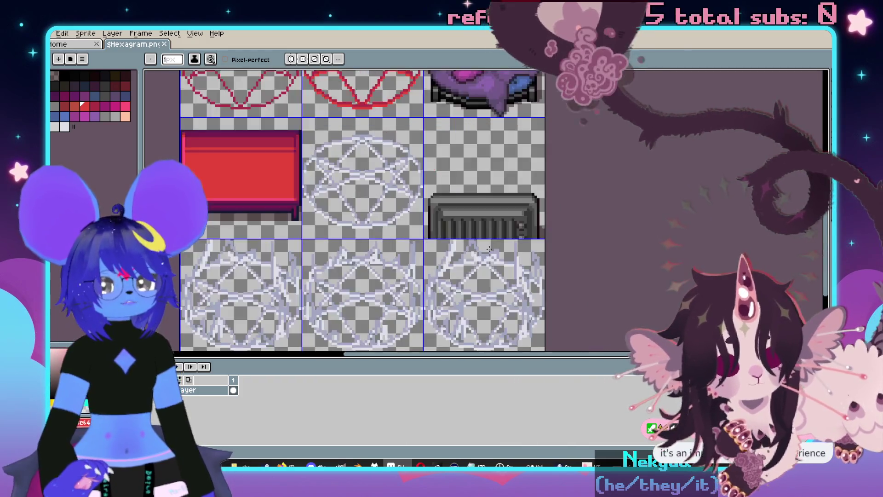
pyautogui.scroll(-4, 504, 241)
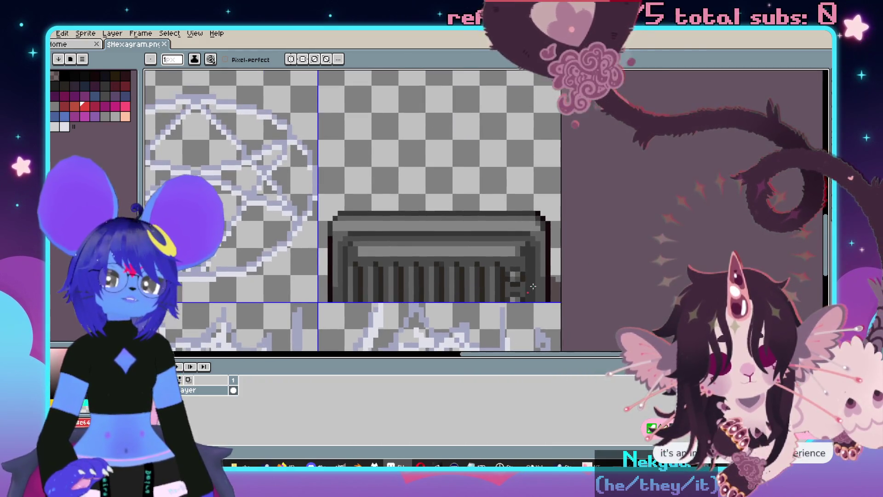
pyautogui.scroll(5, 536, 214)
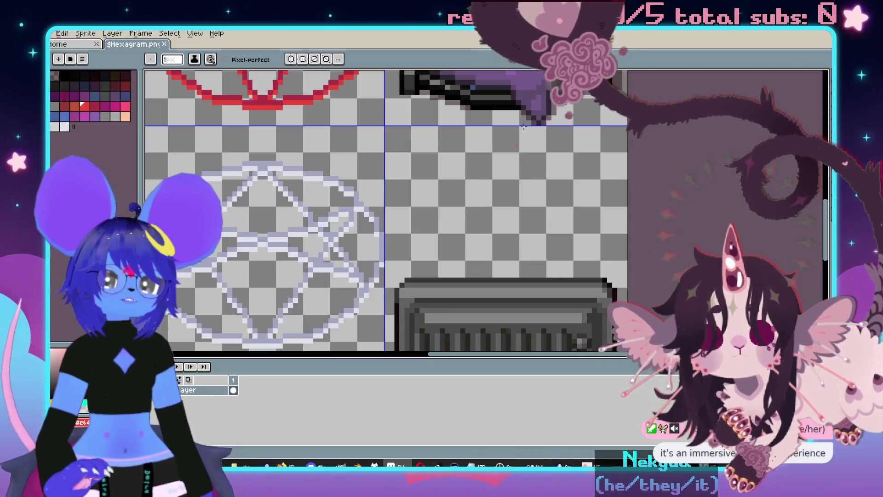
pyautogui.scroll(2, 600, 180)
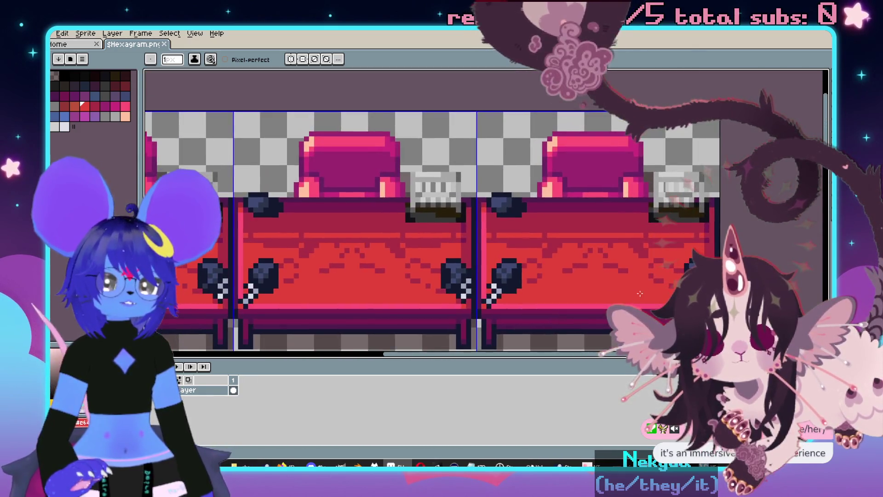
pyautogui.scroll(-7, 621, 193)
pyautogui.scroll(-3, 644, 204)
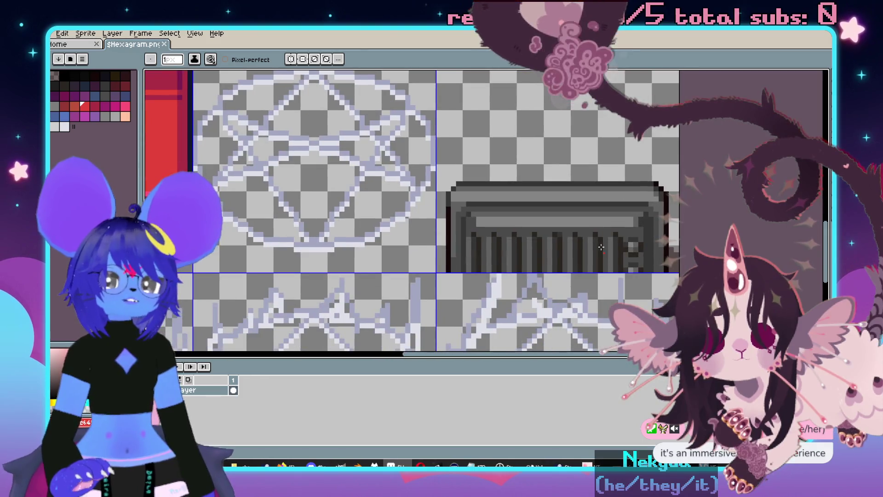
pyautogui.scroll(3, 506, 227)
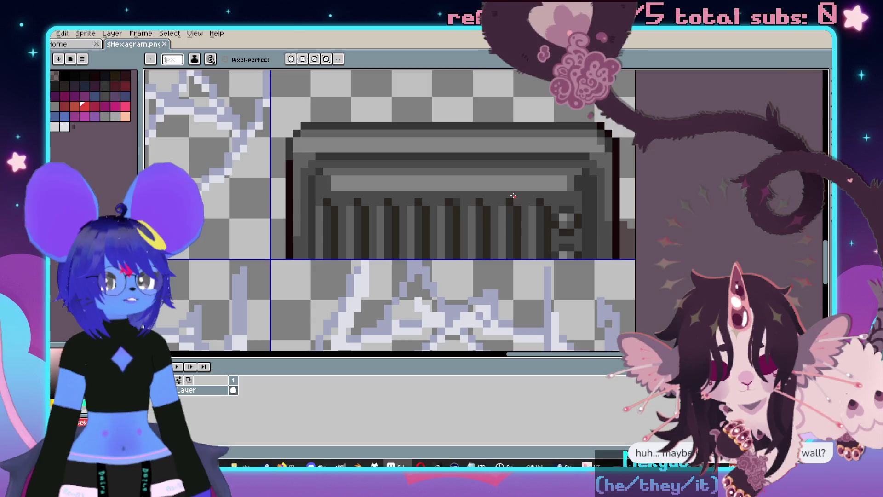
pyautogui.hotkey('alt', 'Tab')
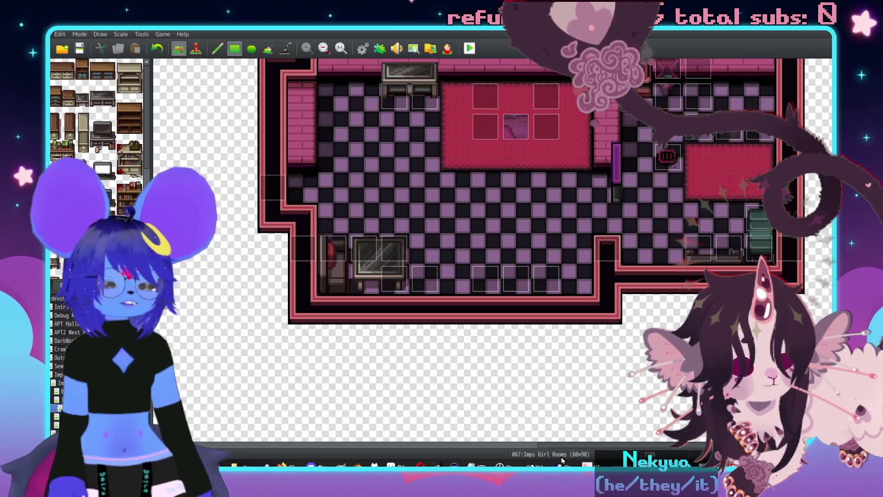
# Re-examine the TV tile and the tiles to its left, then return to RPG Maker MV.
pyautogui.hotkey('alt', 'Tab')
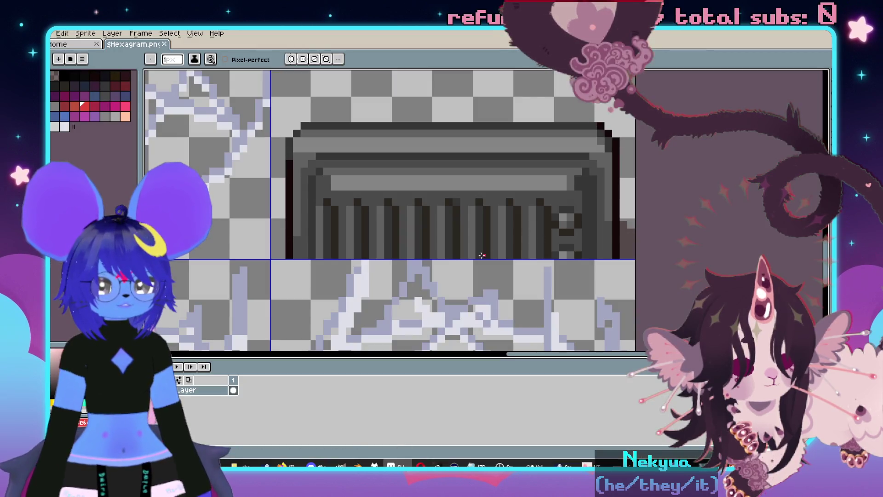
pyautogui.scroll(-3, 330, 267)
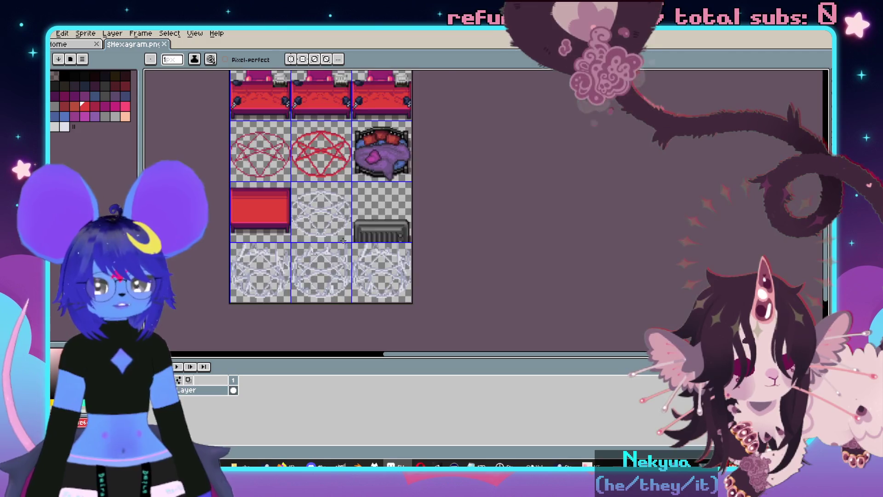
pyautogui.scroll(2, 395, 211)
pyautogui.moveTo(399, 211)
pyautogui.mouseDown()
pyautogui.moveTo(480, 241)
pyautogui.moveTo(505, 233)
pyautogui.mouseUp()
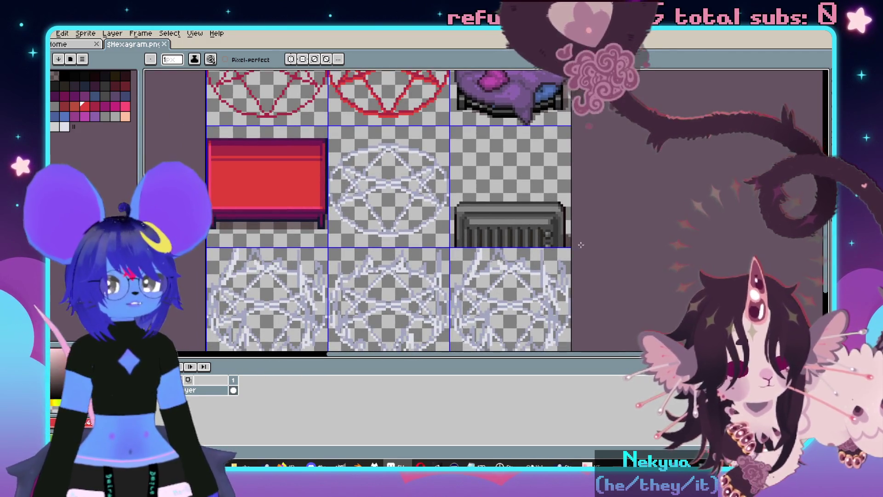
pyautogui.scroll(2, 525, 216)
pyautogui.scroll(-2, 577, 222)
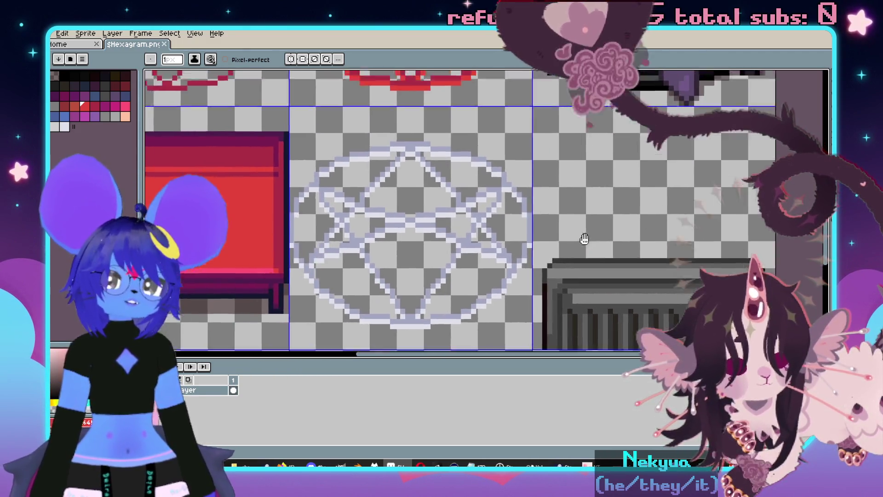
pyautogui.moveTo(630, 202); pyautogui.dragTo(502, 207)
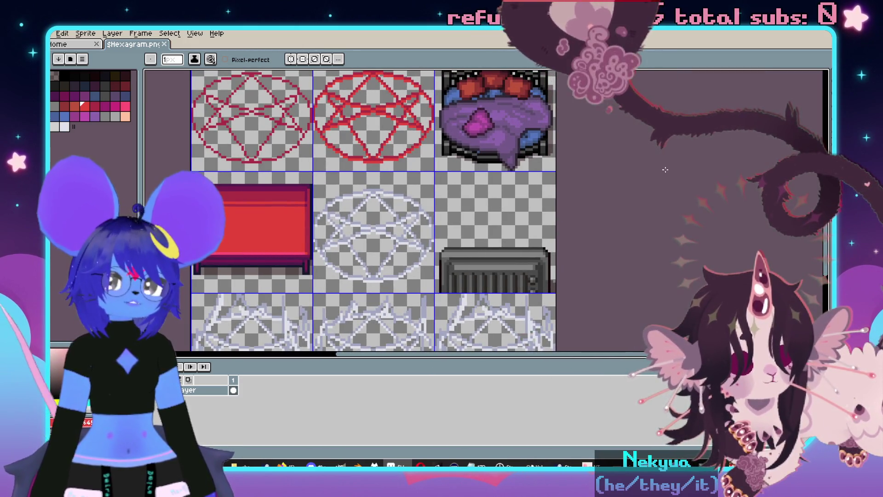
pyautogui.hotkey('alt', 'Tab')
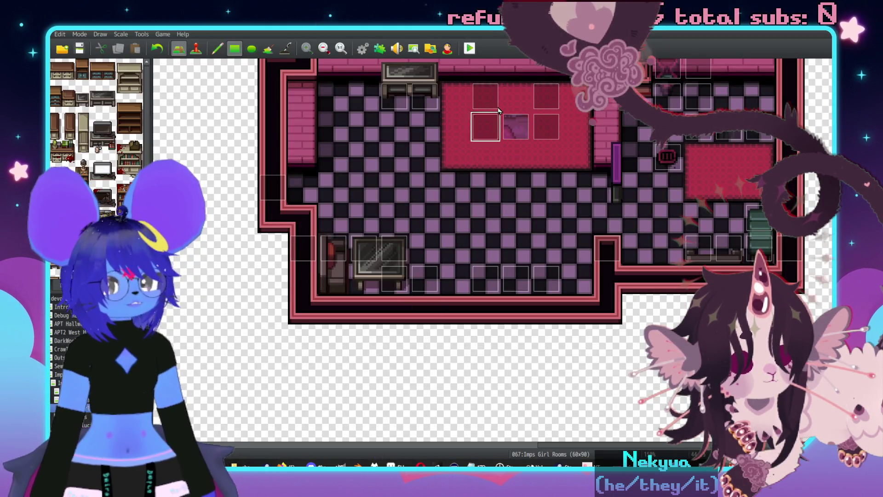
# Save the project, launch a playtest, and load the saved game.
pyautogui.click(468, 48)
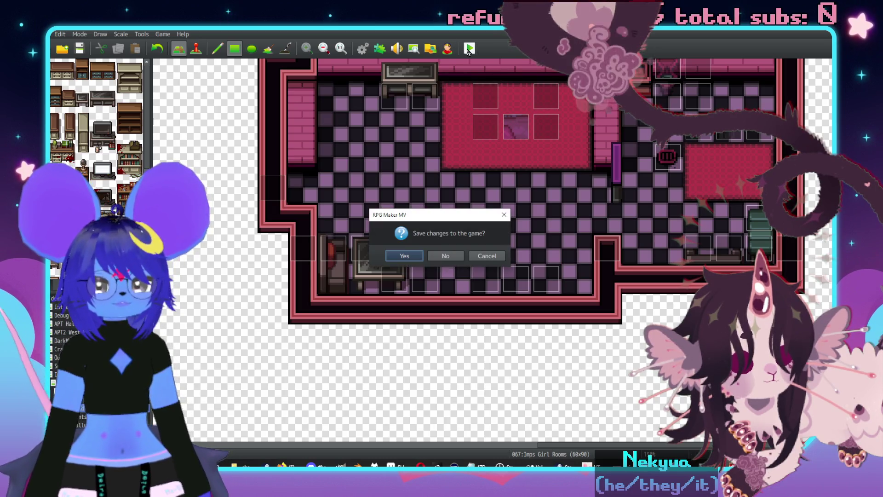
pyautogui.click(404, 254)
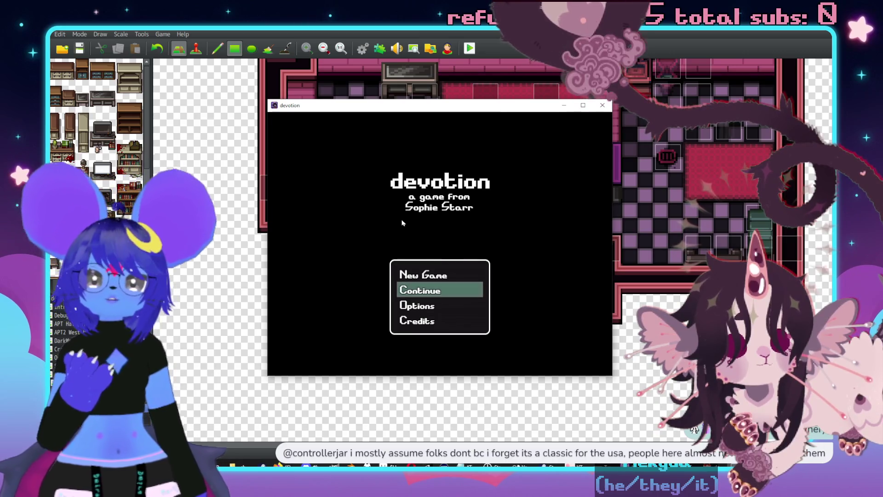
pyautogui.press('Return')
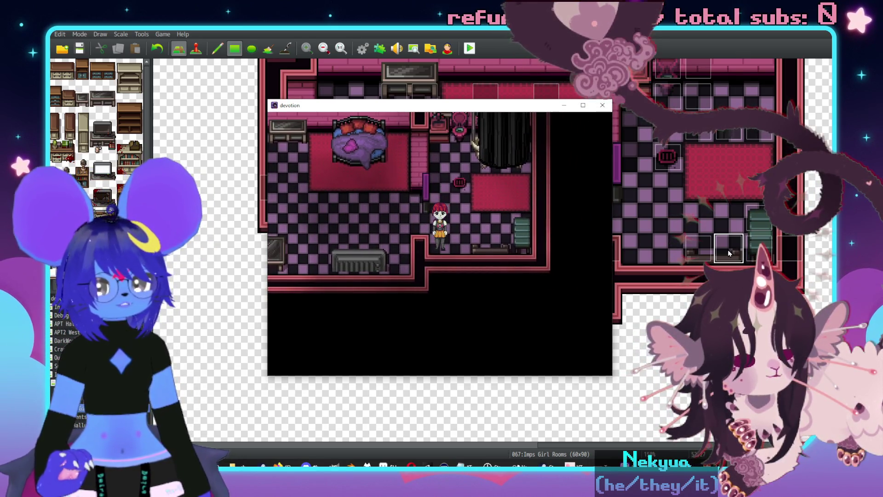
# Walk the character around the bedroom to beside the bench, then close the test run.
pyautogui.press('Right')
pyautogui.press('Left')
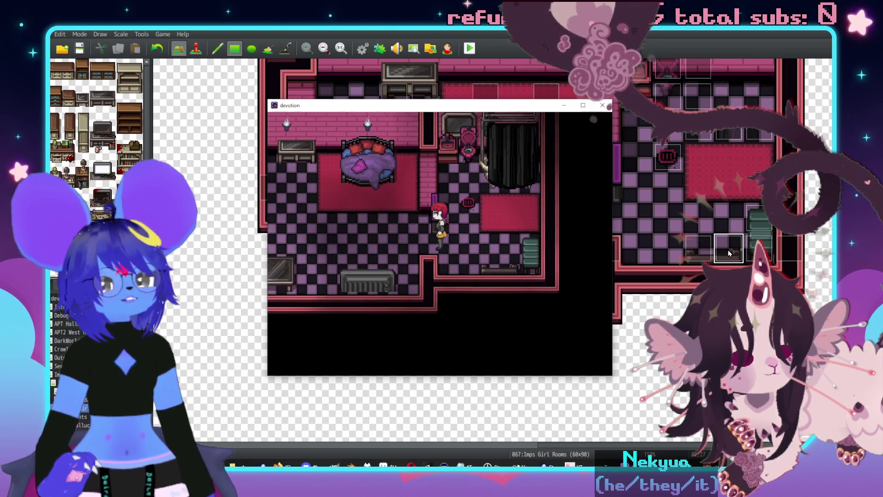
pyautogui.press('Down')
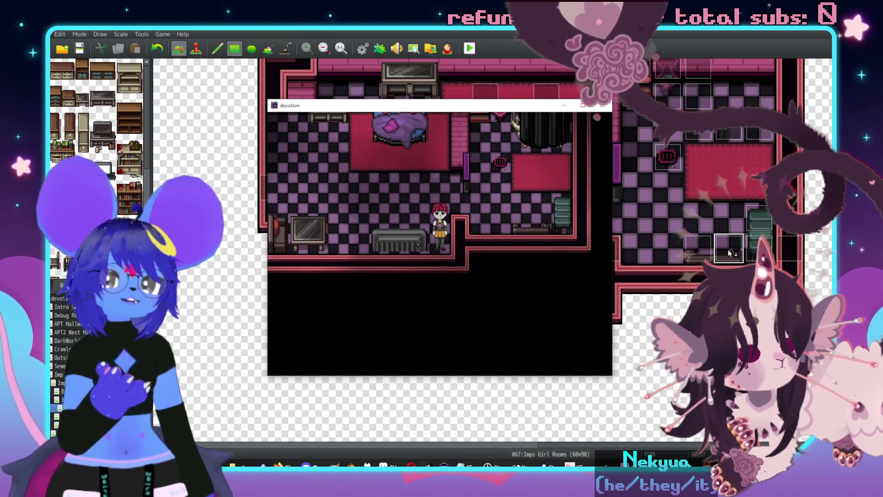
pyautogui.press('Left')
pyautogui.press('Up')
pyautogui.press('Left')
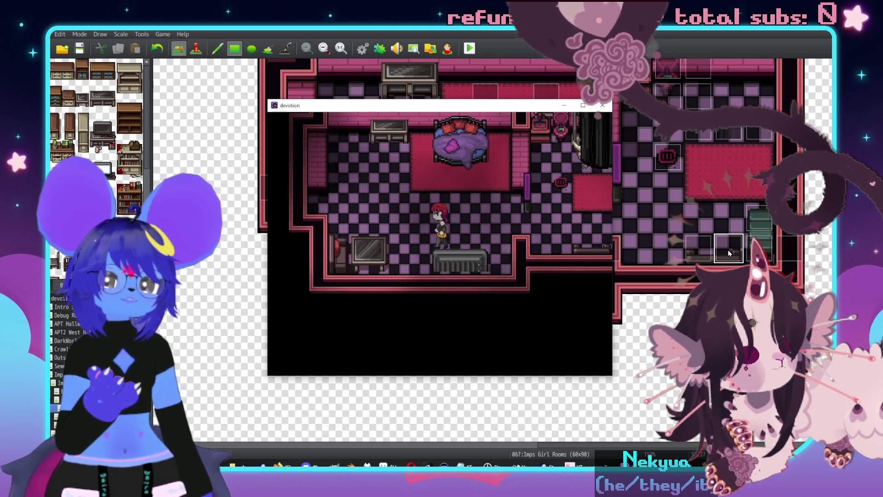
pyautogui.press('Down')
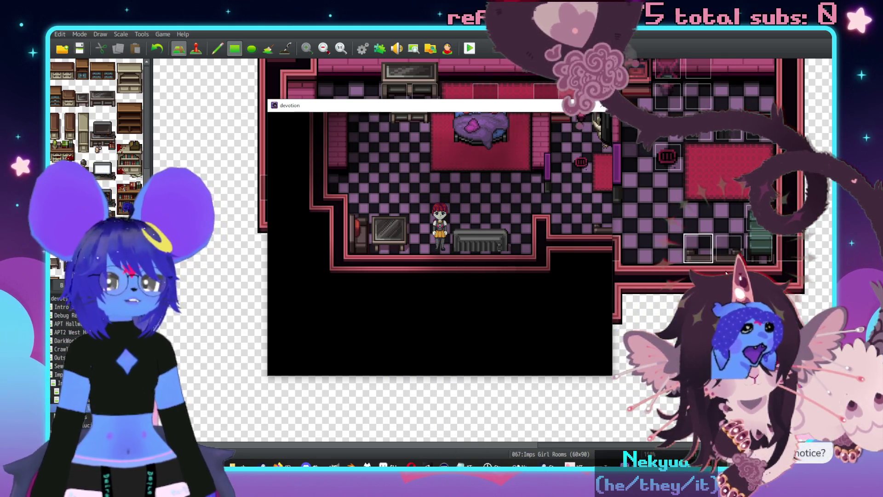
pyautogui.hotkey('alt', 'F4')
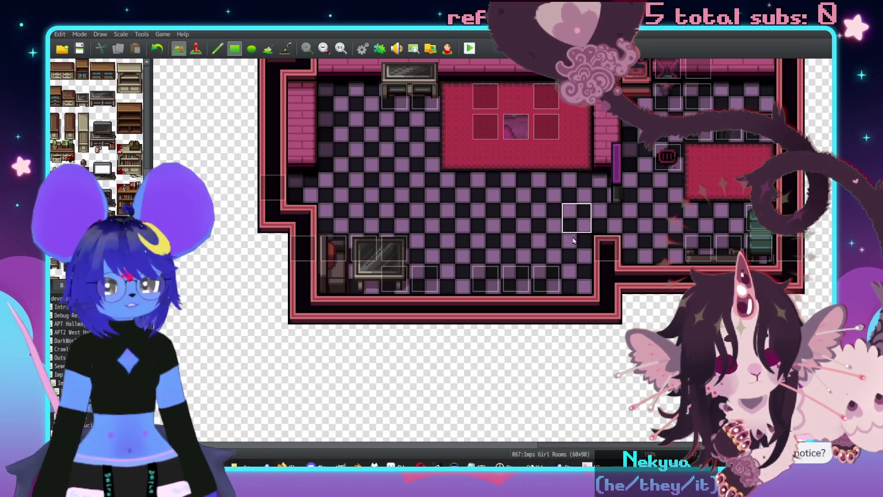
pyautogui.hotkey('alt', 'Tab')
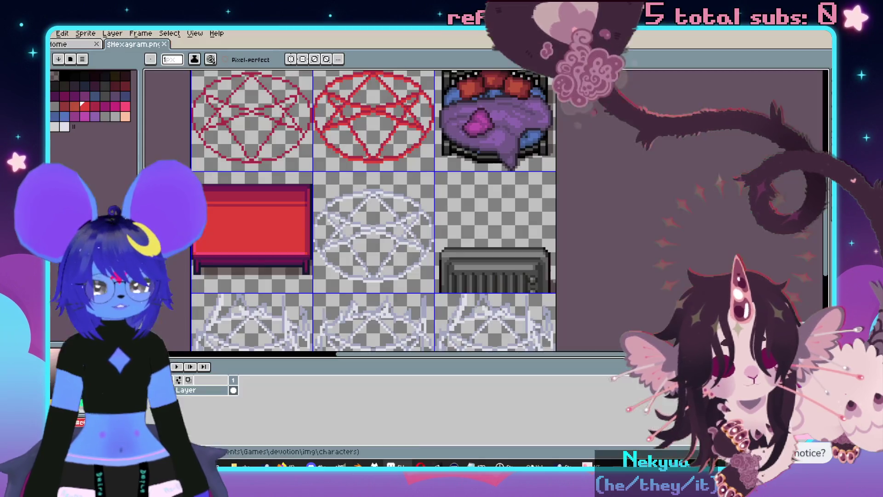
# Set Aseprite's grid to 48x48 through View > Grid > Grid Settings.
pyautogui.scroll(2, 312, 208)
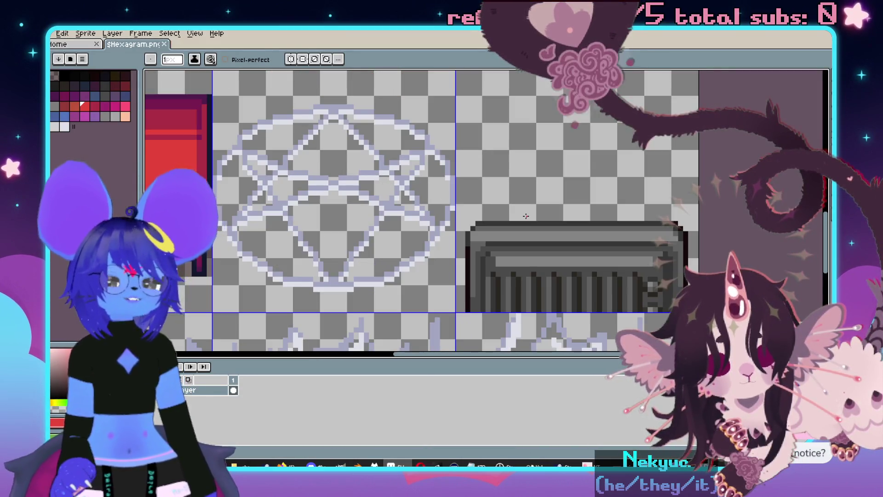
pyautogui.click(195, 33)
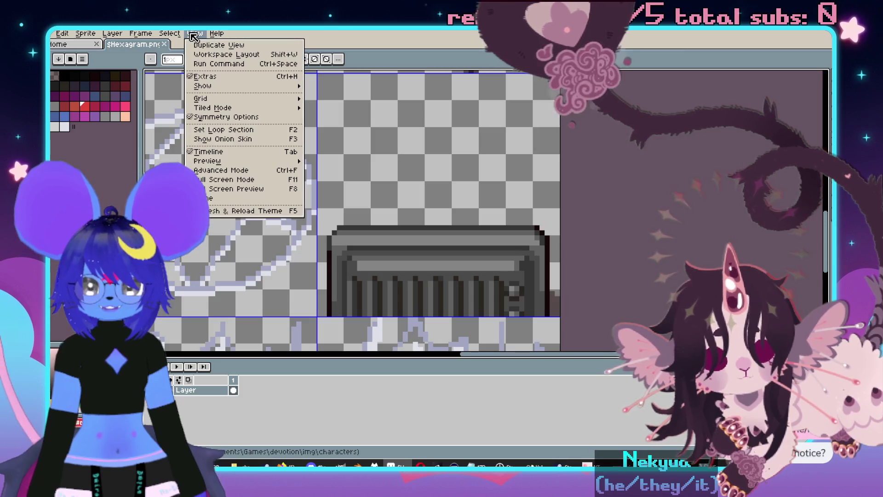
pyautogui.moveTo(210, 100)
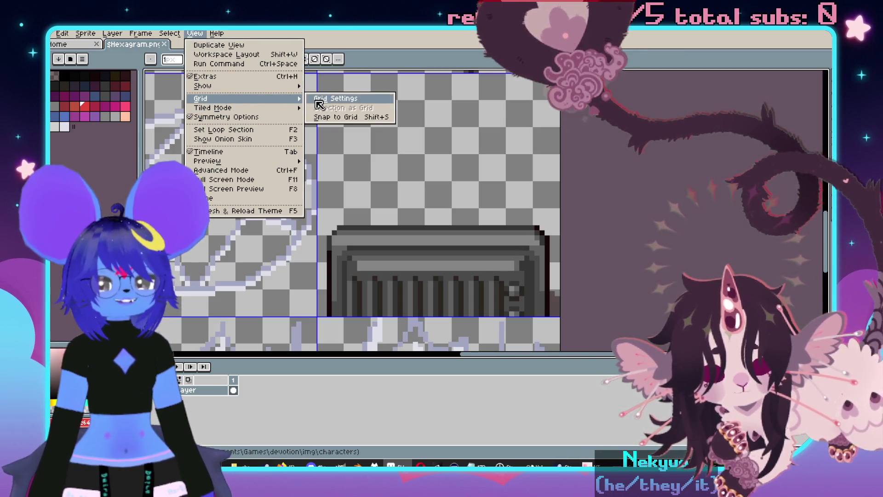
pyautogui.click(318, 98)
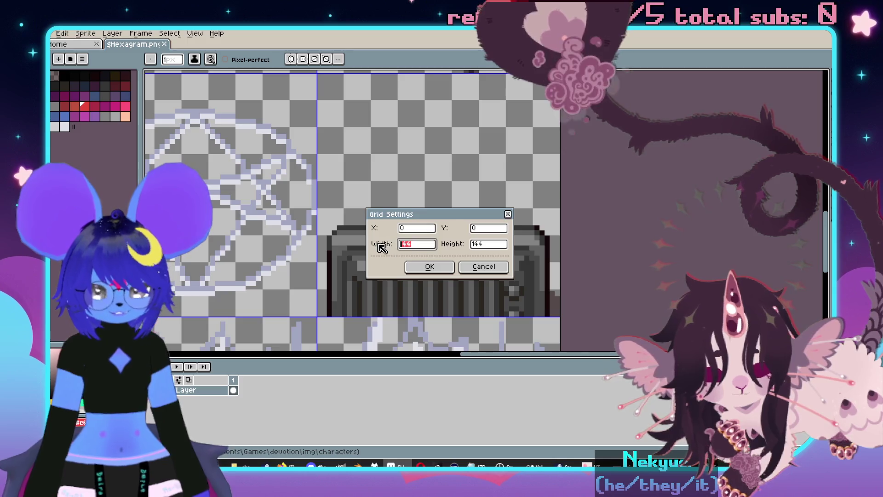
pyautogui.click(430, 271)
# Select the grey TV sprite and nudge it 3 pixels lower, then deselect.
pyautogui.scroll(2, 429, 214)
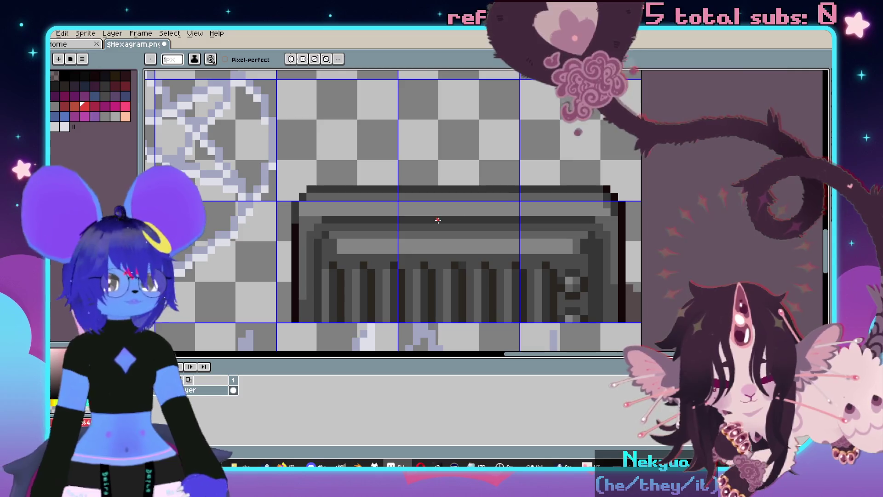
pyautogui.scroll(-2, 437, 221)
pyautogui.moveTo(483, 188); pyautogui.dragTo(459, 188)
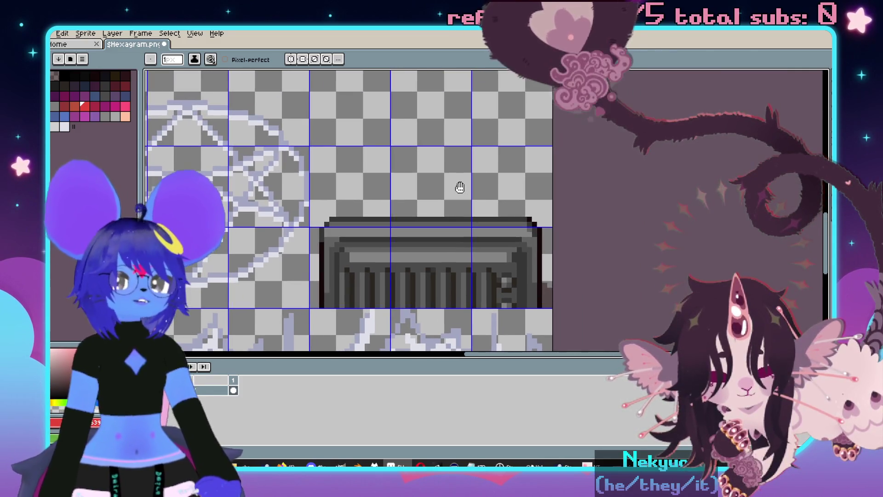
pyautogui.press('m')
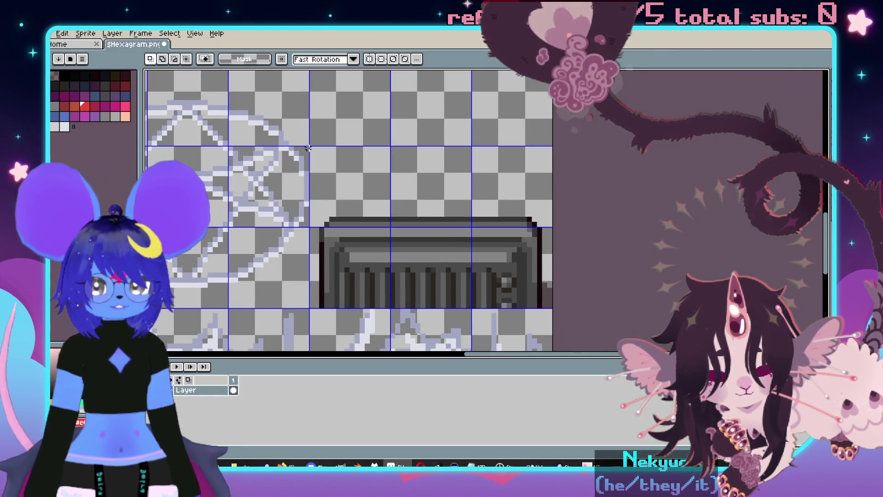
pyautogui.moveTo(372, 193)
pyautogui.mouseDown()
pyautogui.moveTo(547, 282)
pyautogui.moveTo(553, 307)
pyautogui.mouseUp()
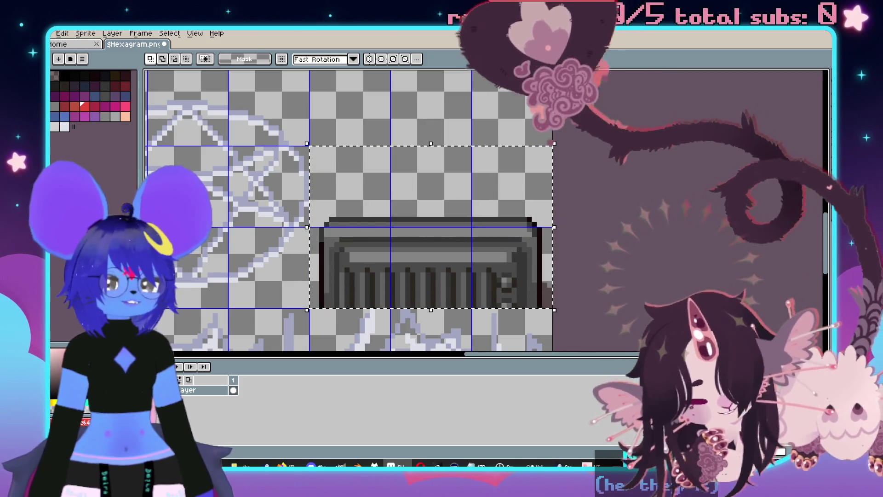
pyautogui.press('Up')
pyautogui.press('Up')
pyautogui.press('Up')
pyautogui.press('Up')
pyautogui.press('Up')
pyautogui.press('Up')
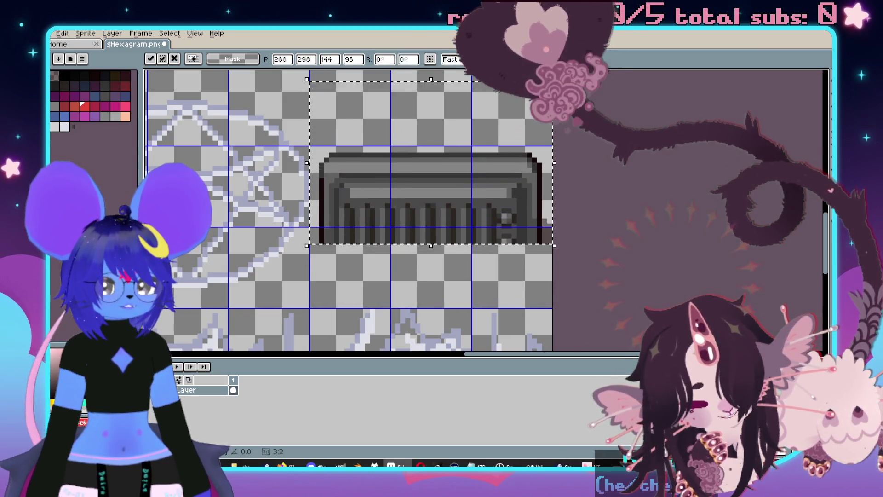
pyautogui.scroll(2, 688, 271)
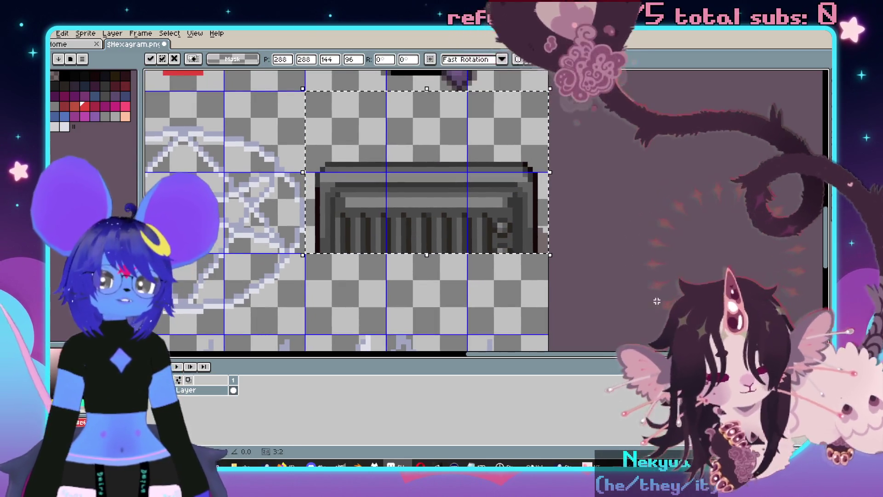
pyautogui.press('Down')
pyautogui.press('Down')
pyautogui.press('Down')
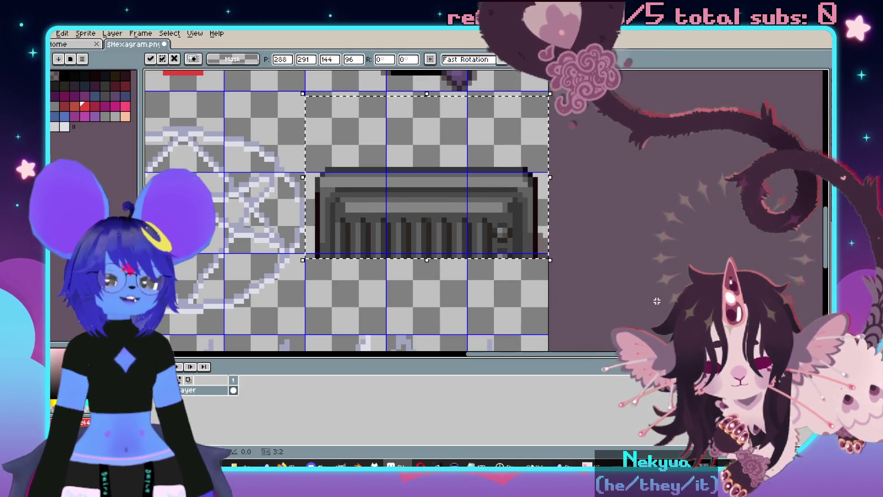
pyautogui.press('Down')
pyautogui.press('Down')
pyautogui.click(632, 293)
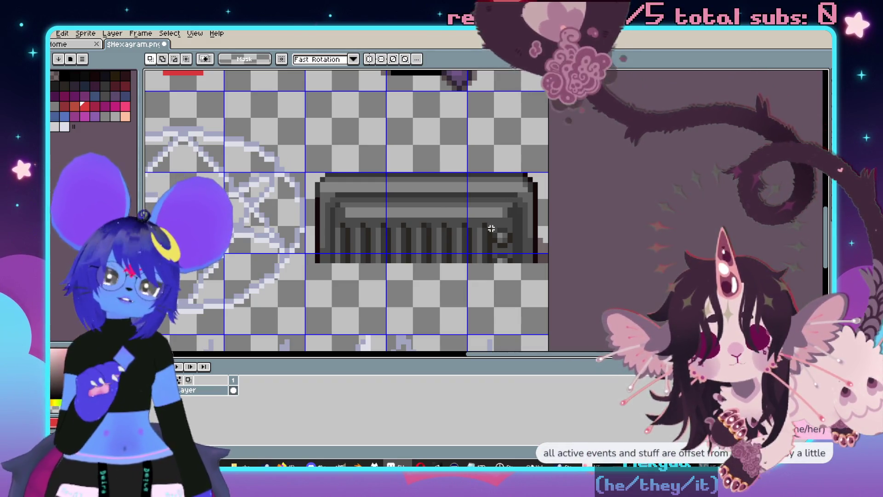
pyautogui.scroll(-3, 321, 178)
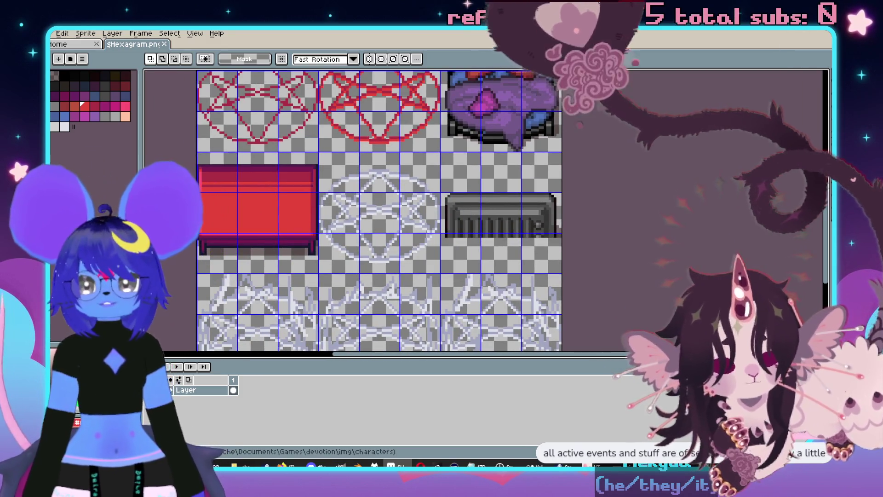
pyautogui.hotkey('alt', 'Tab')
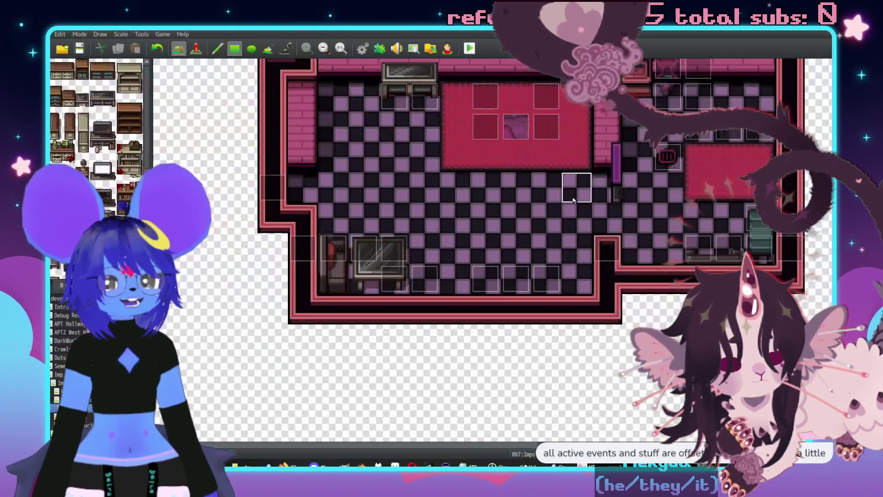
# Switch to Event mode, save the changes, and launch a playtest to the title screen.
pyautogui.press('F6')
pyautogui.scroll(3, 506, 294)
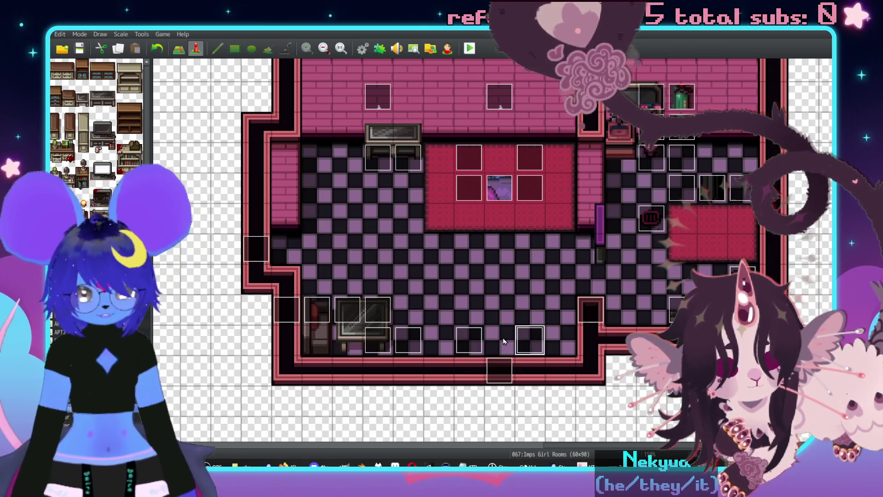
pyautogui.click(464, 51)
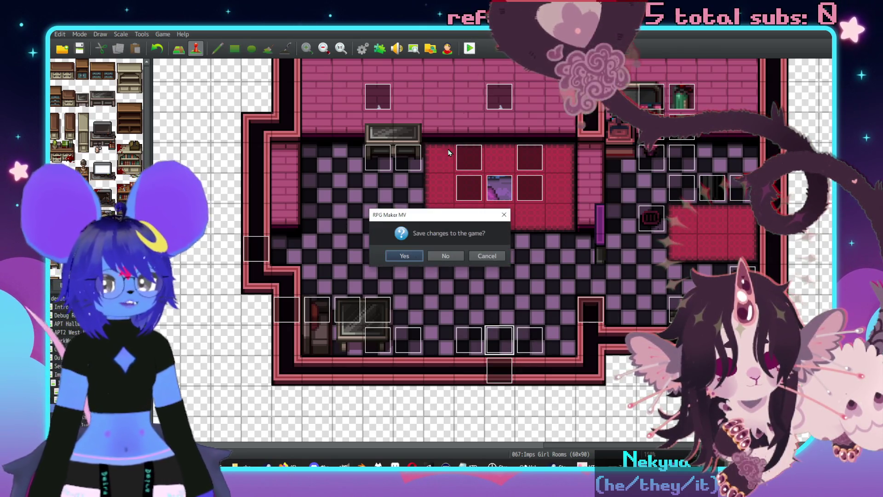
pyautogui.click(405, 256)
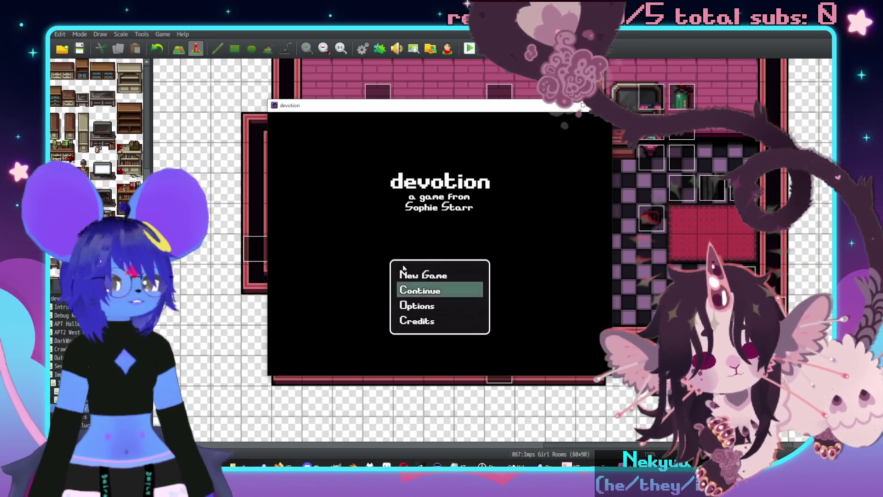
# Load the saved game and walk through the hallway into and around the new bedroom.
pyautogui.press('Return')
pyautogui.press('Left')
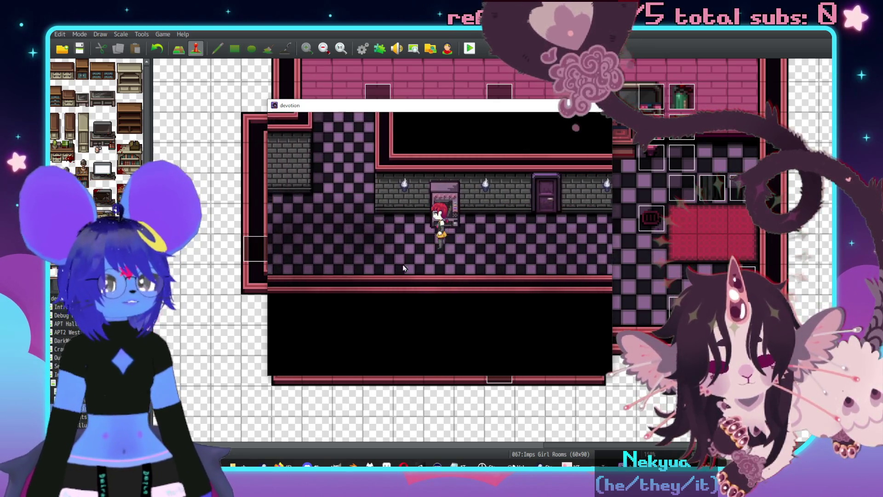
pyautogui.press('Up')
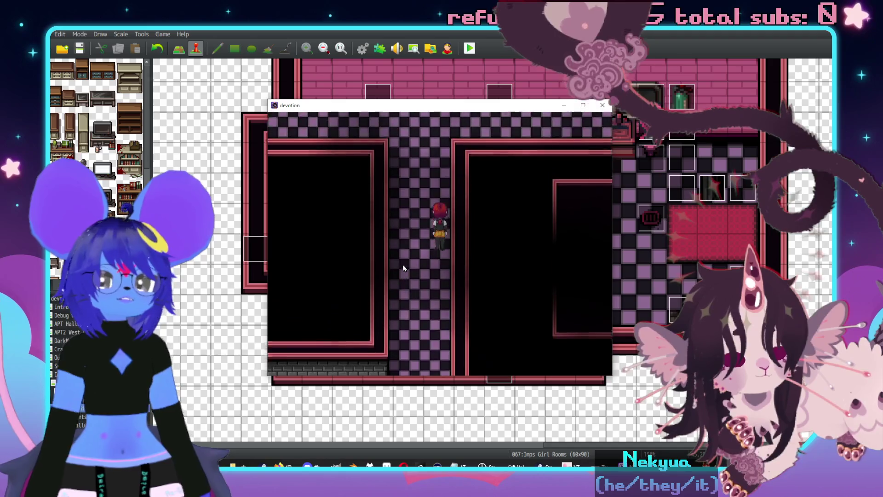
pyautogui.press('Right')
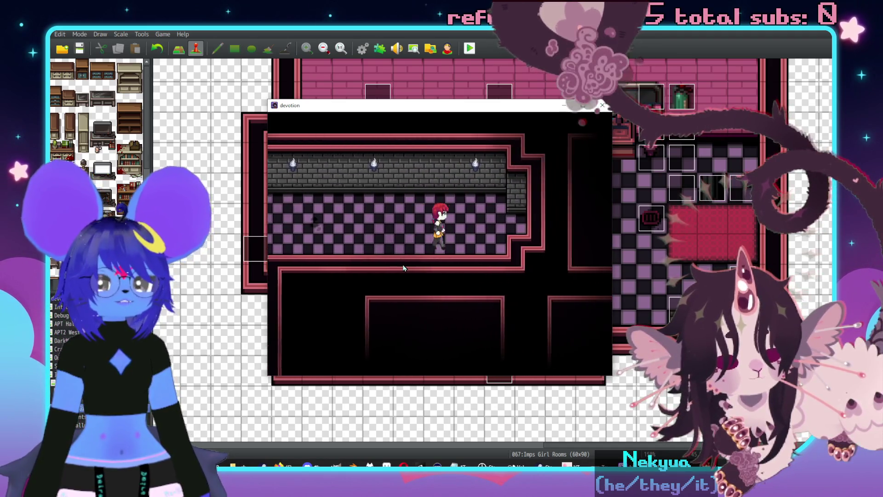
pyautogui.press('Right')
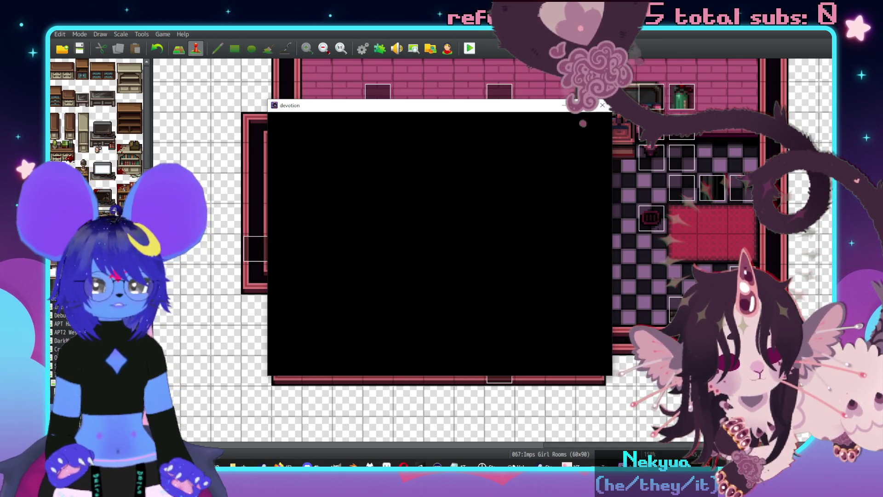
pyautogui.press('Right')
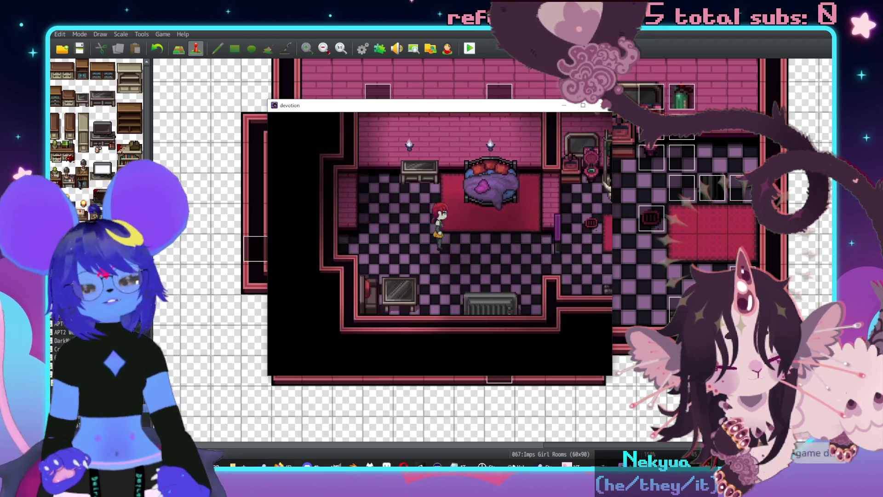
pyautogui.press('Right')
pyautogui.press('Down')
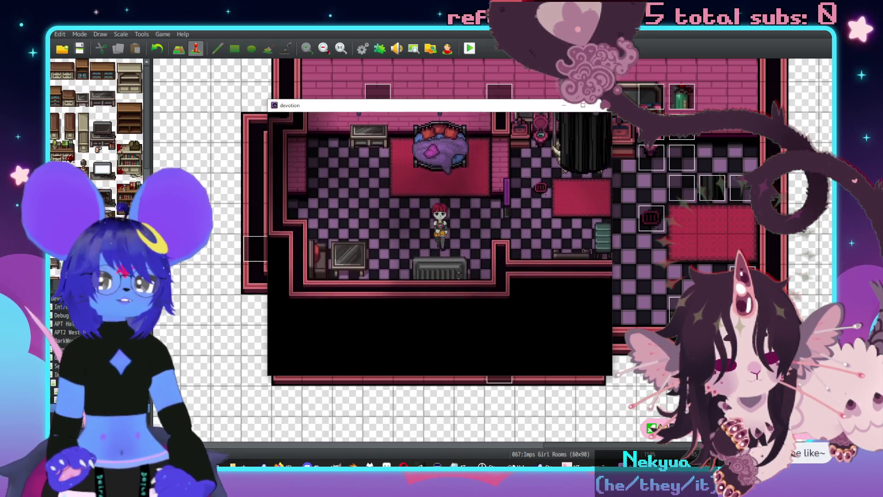
pyautogui.press('Left')
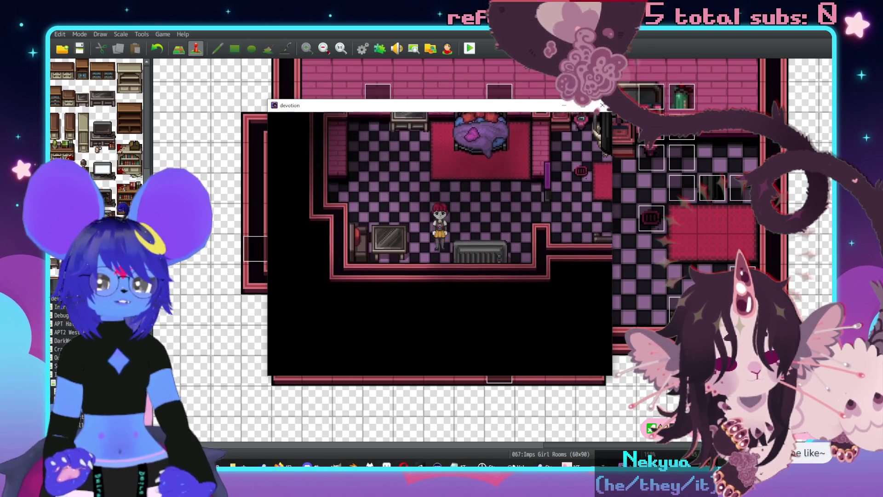
pyautogui.press('Up')
pyautogui.press('Right')
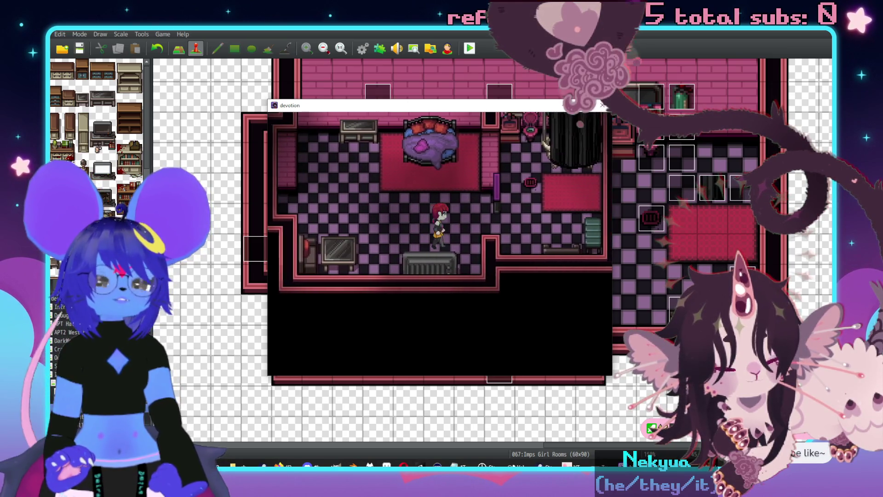
pyautogui.press('Down')
pyautogui.press('Left')
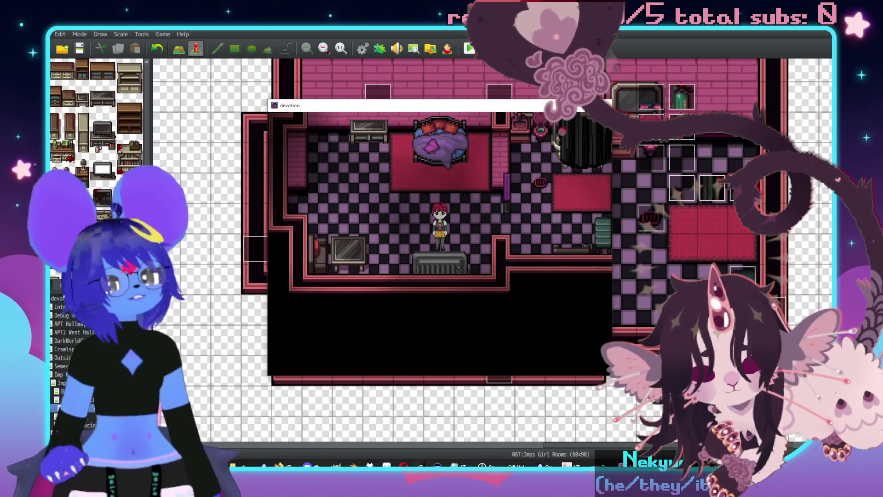
# Walk into the bathroom, read the pink metal drain's message, then exit left into the hallway.
pyautogui.press('Up')
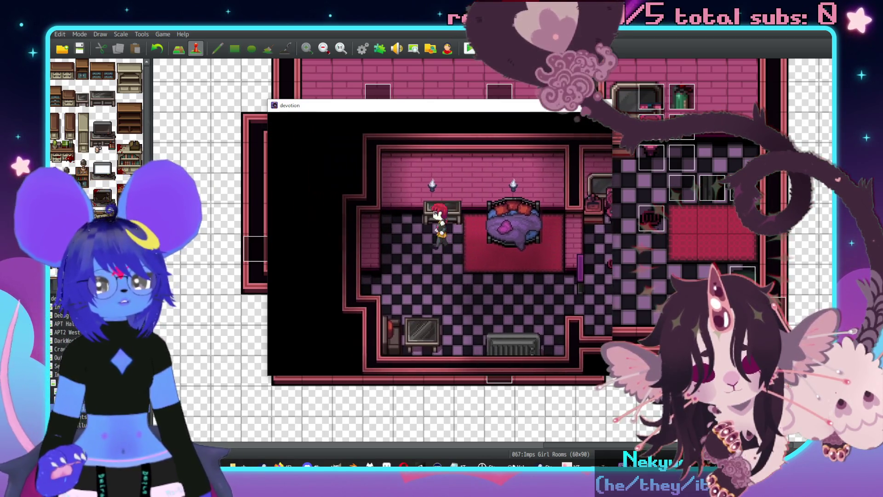
pyautogui.press('Down')
pyautogui.press('Right')
pyautogui.press('Up')
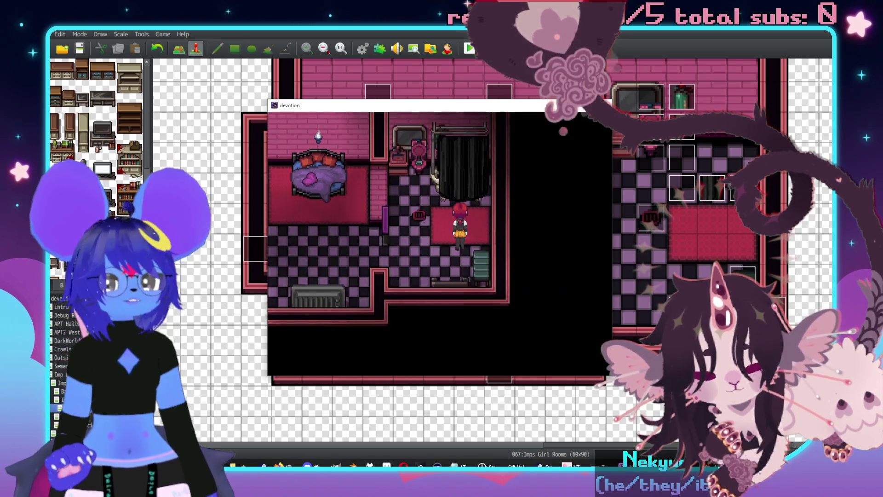
pyautogui.press('Left')
pyautogui.press('Return')
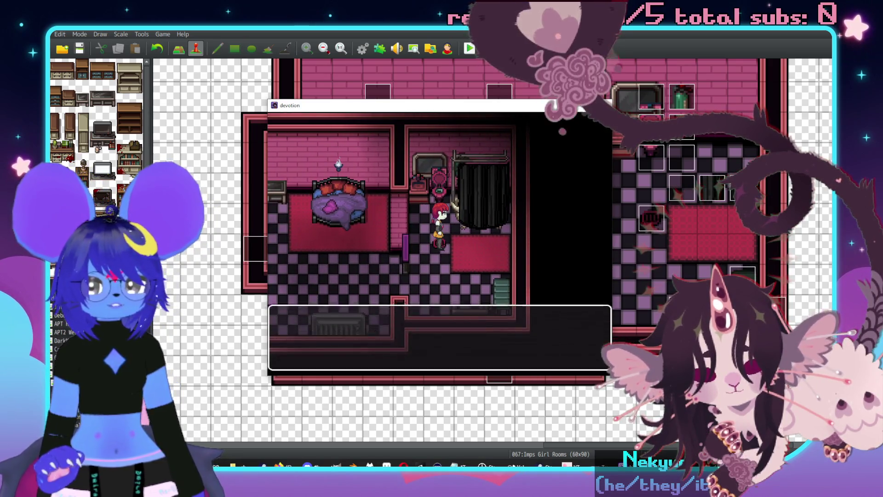
pyautogui.press('Return')
pyautogui.press('Down')
pyautogui.press('Down')
pyautogui.press('Left')
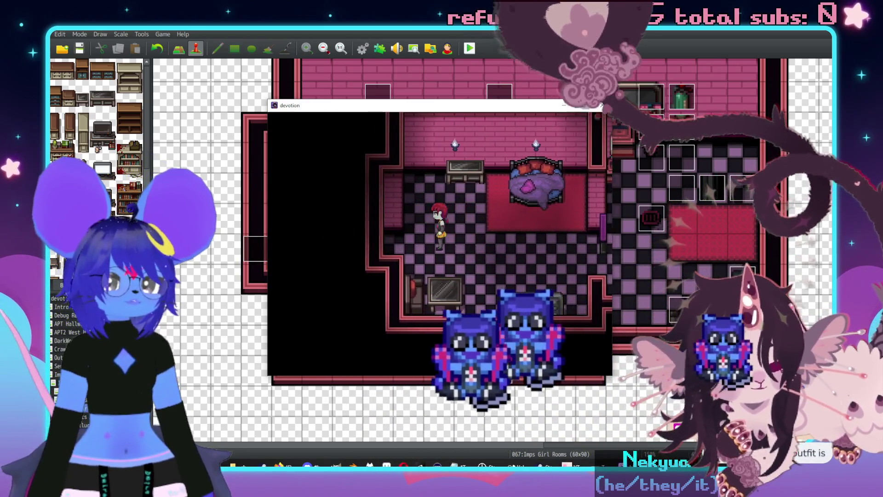
pyautogui.press('Left')
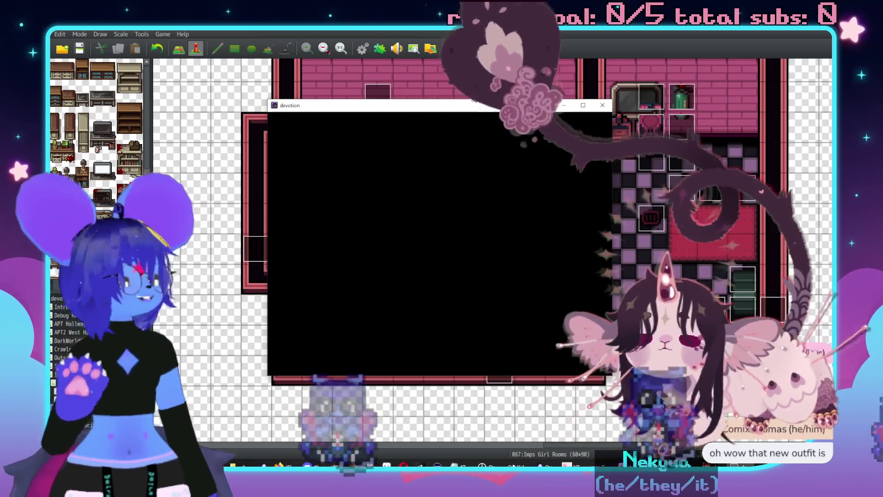
# Walk the character through the checkered corridor and picture-lined hallway down to the lower hallway.
pyautogui.press('Down')
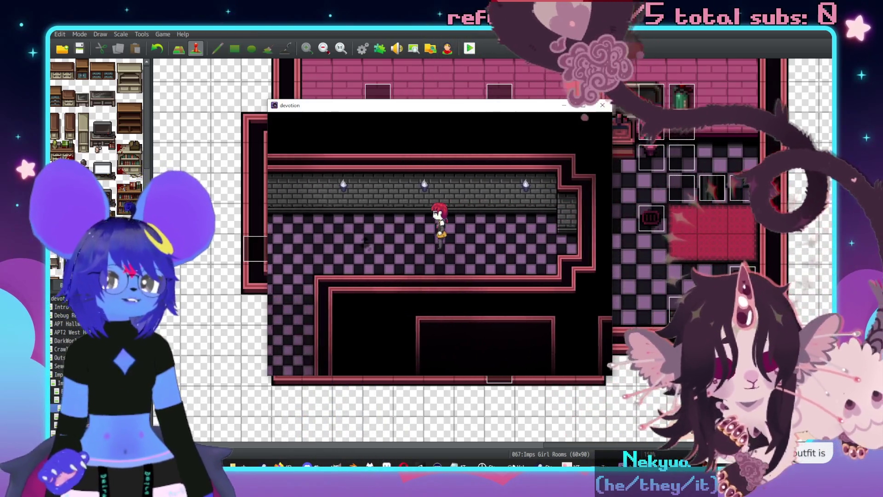
pyautogui.press('Up')
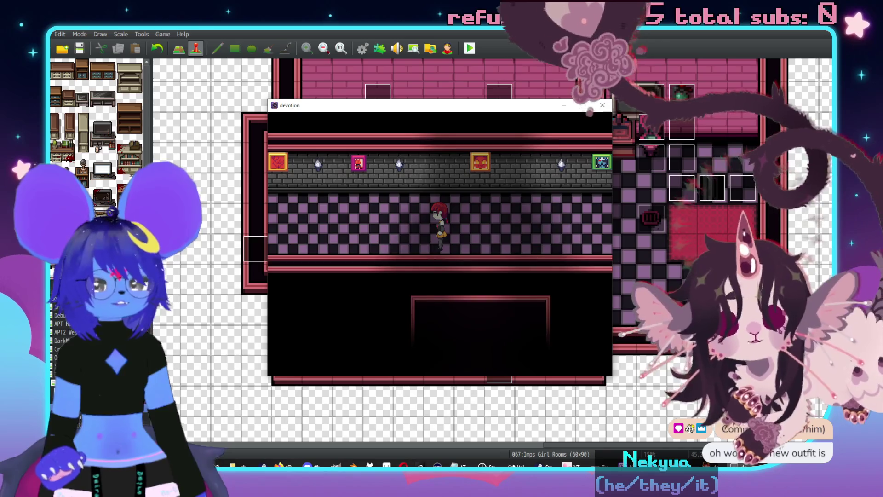
pyautogui.press('Down')
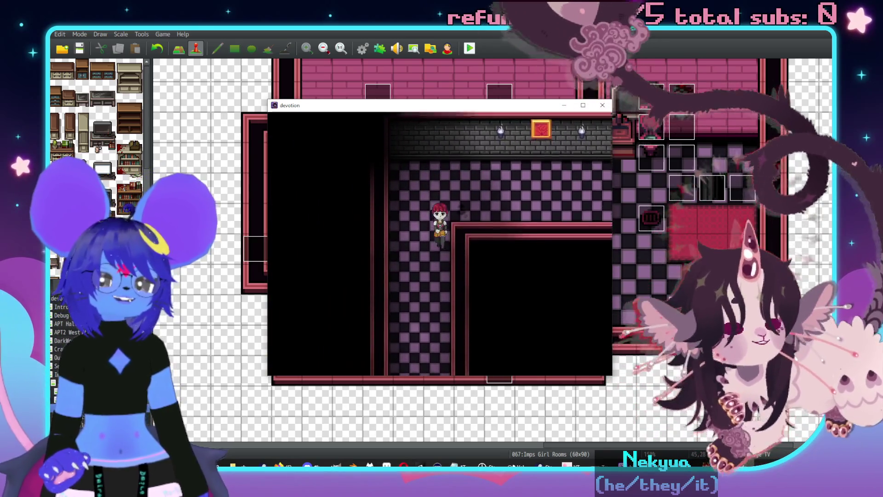
pyautogui.press('Down')
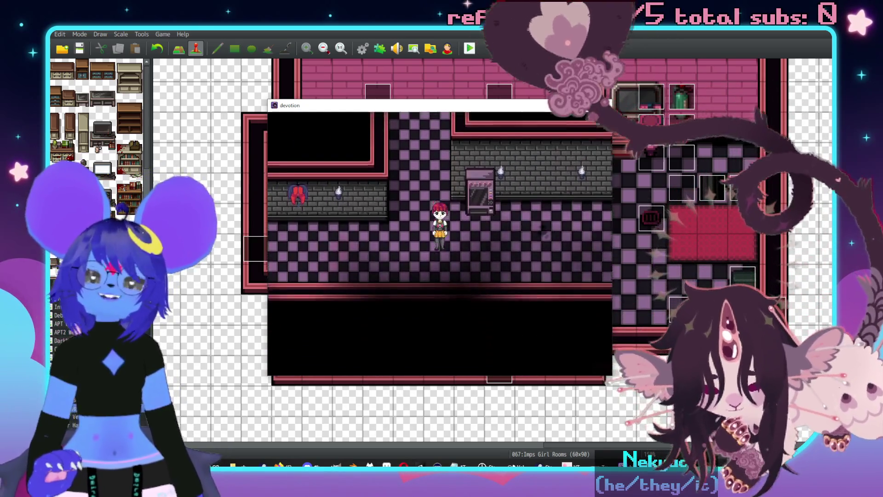
# Walk right past the vending machine and statue and back left, then end the playtest.
pyautogui.press('Right')
pyautogui.press('Left')
pyautogui.press('Right')
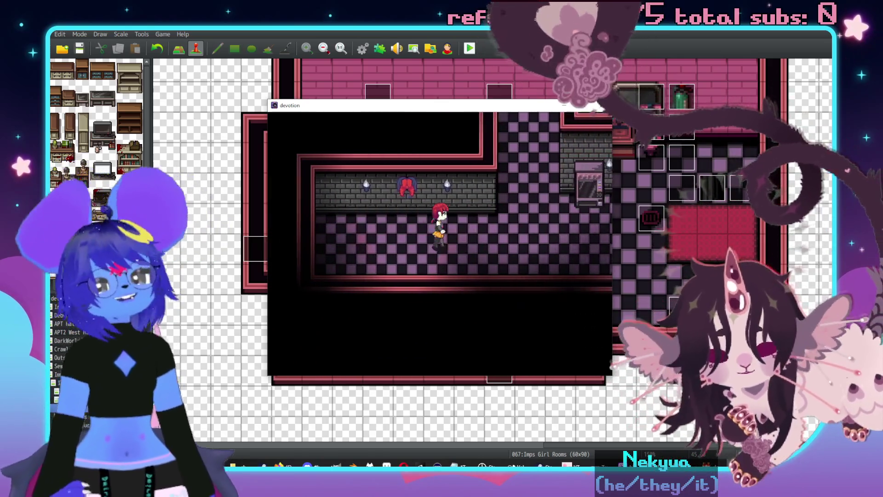
pyautogui.press('Right')
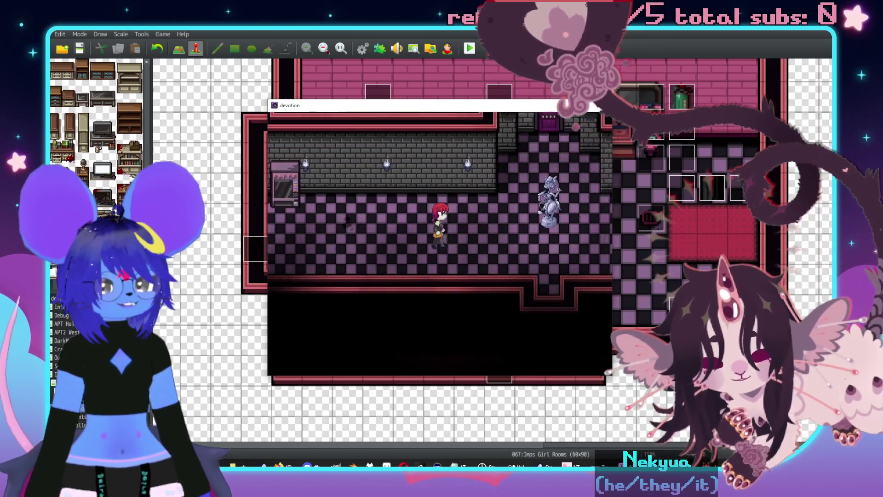
pyautogui.press('Right')
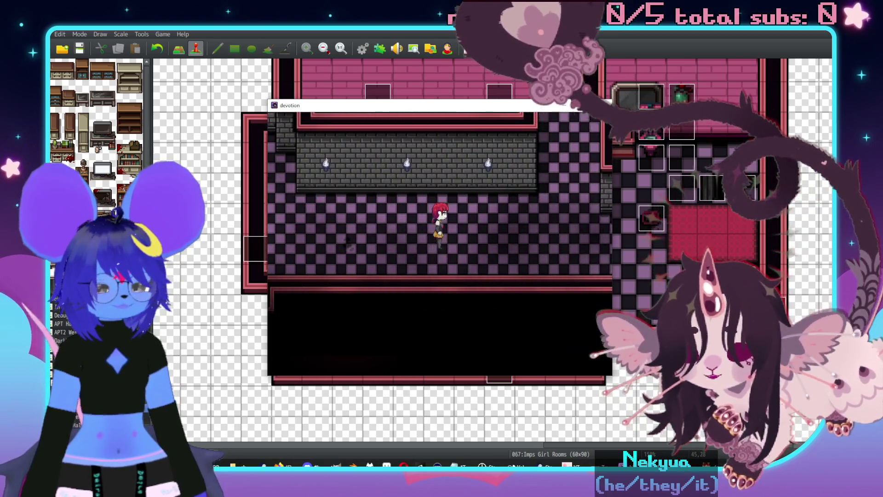
pyautogui.press('Right')
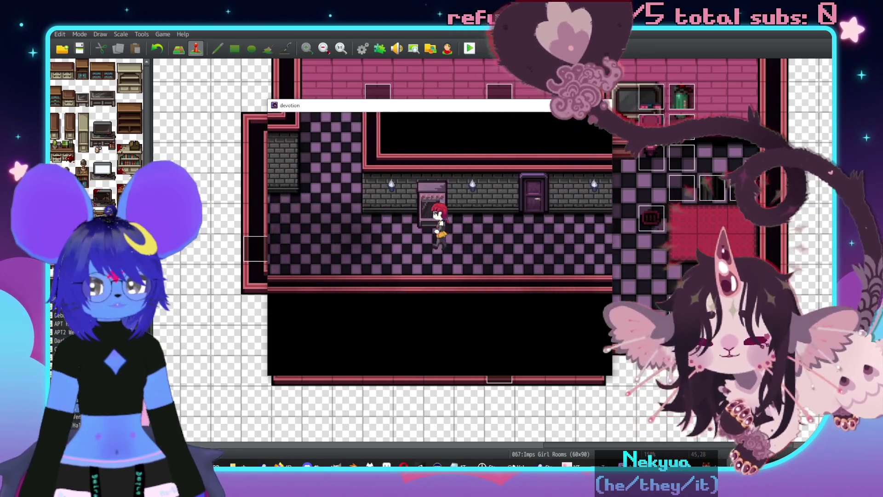
pyautogui.press('Left')
pyautogui.press('Left')
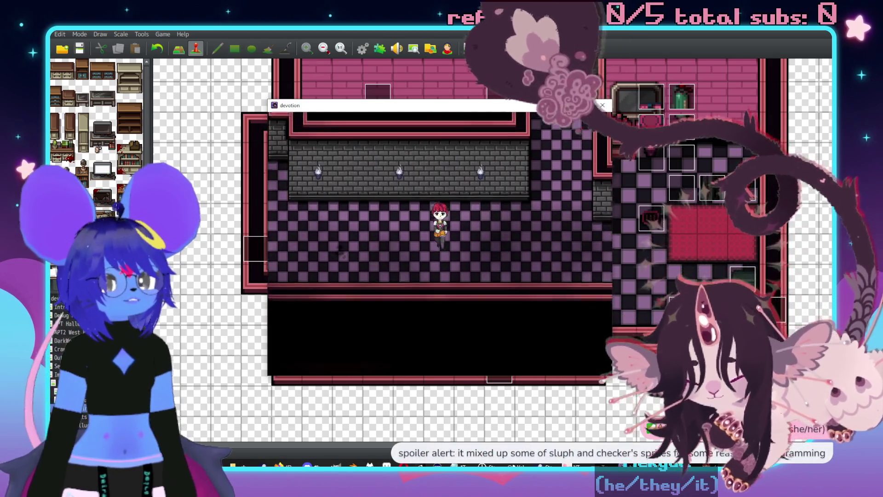
pyautogui.press('Left')
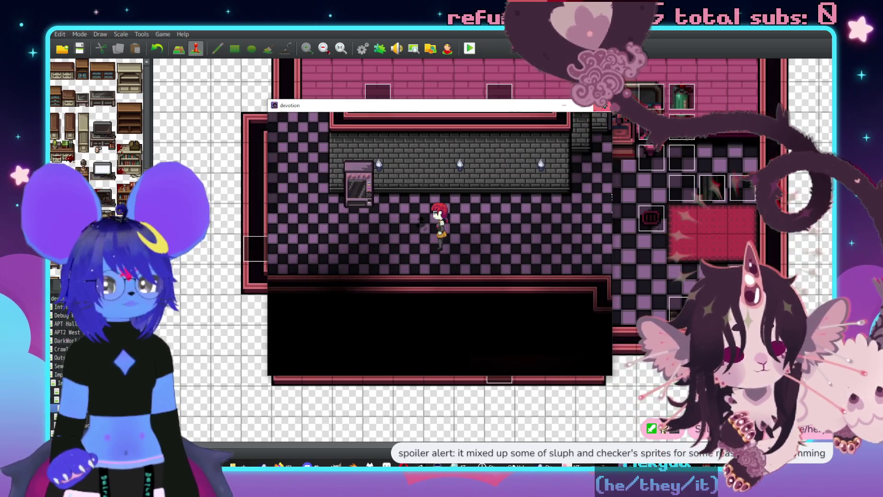
pyautogui.hotkey('alt', 'F4')
# Bring the Imp Bar Back Rooms map's large checkered hallway into view, stopping on the upper-left hallway.
pyautogui.scroll(-5, 532, 238)
pyautogui.hscroll(-3, 592, 237)
pyautogui.scroll(5, 591, 237)
pyautogui.scroll(-5, 492, 248)
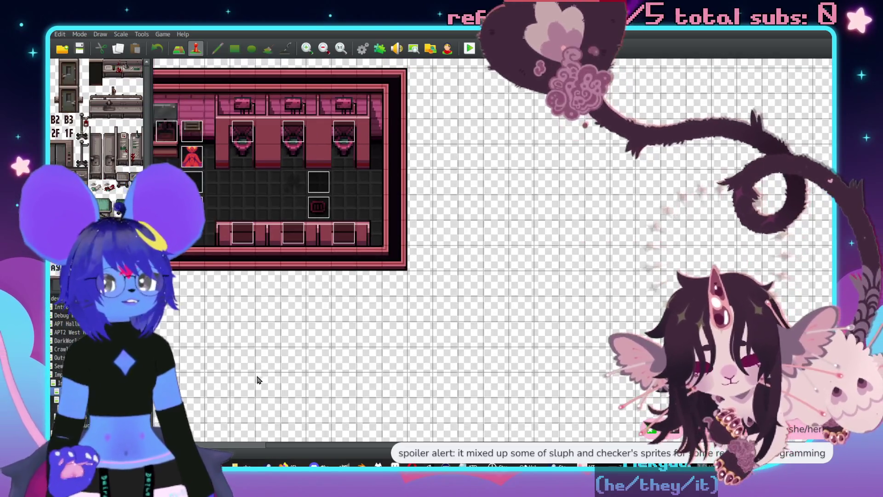
pyautogui.middleClick(314, 263)
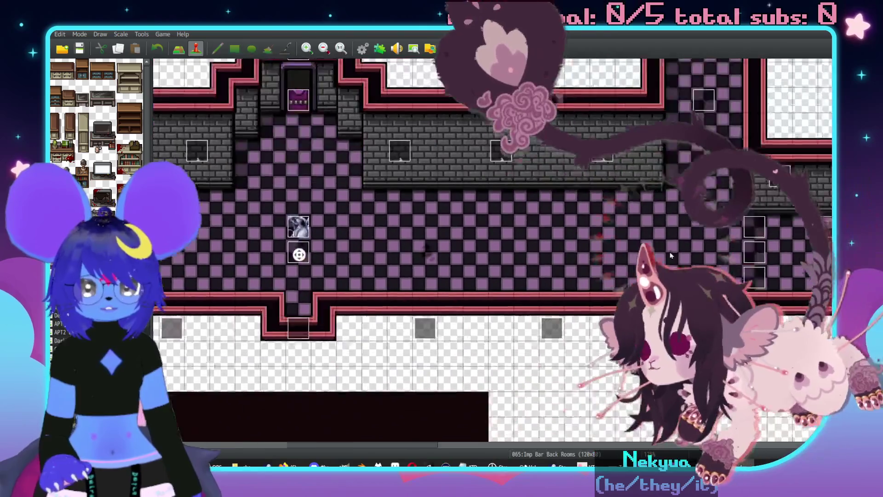
pyautogui.middleClick(294, 253)
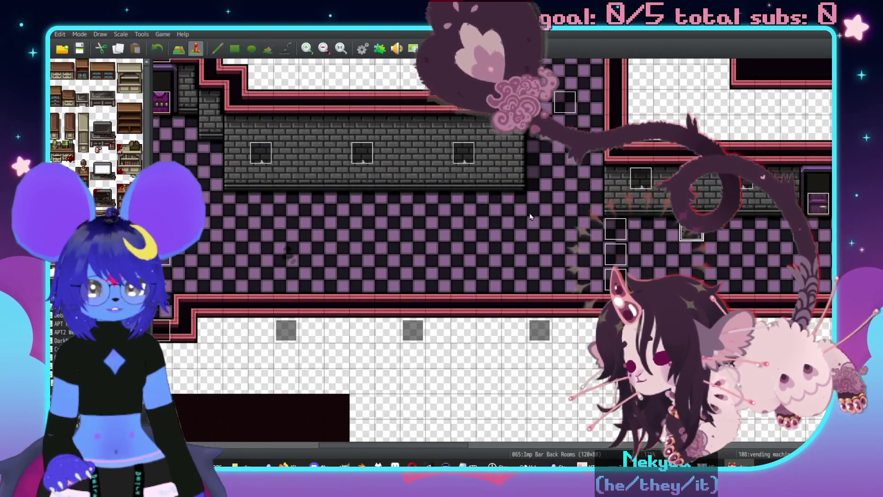
# Scroll around the Imp Bar Back Rooms map to survey its checkered hallways.
pyautogui.scroll(-1, 573, 278)
pyautogui.hscroll(-5, 572, 278)
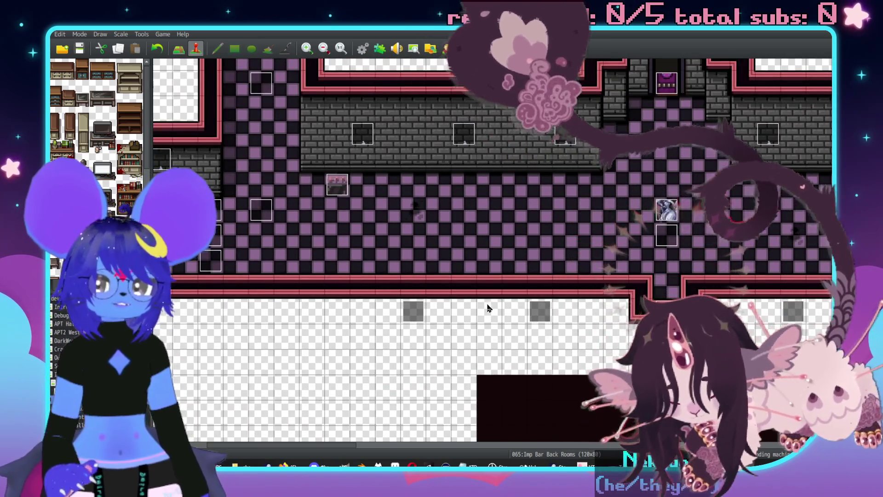
pyautogui.hscroll(7, 487, 310)
pyautogui.scroll(1, 556, 282)
pyautogui.hscroll(4, 556, 281)
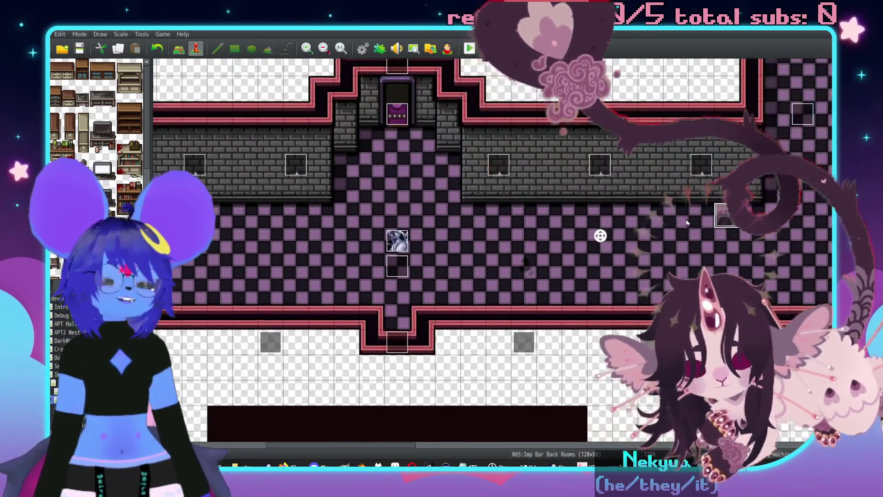
pyautogui.scroll(1, 502, 292)
pyautogui.hscroll(6, 502, 292)
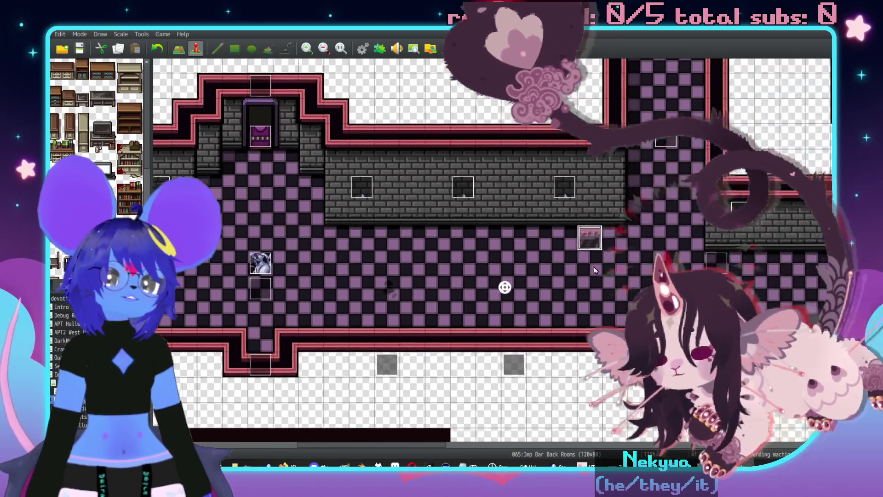
pyautogui.hscroll(12, 529, 295)
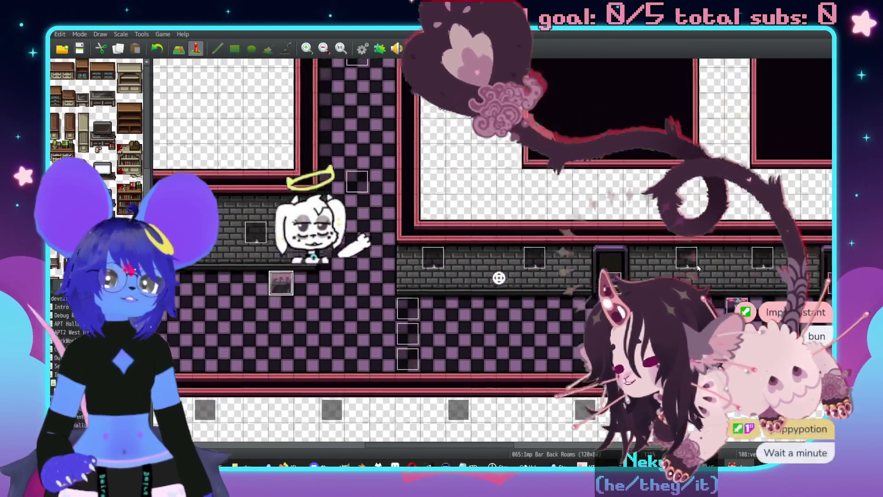
pyautogui.scroll(6, 655, 187)
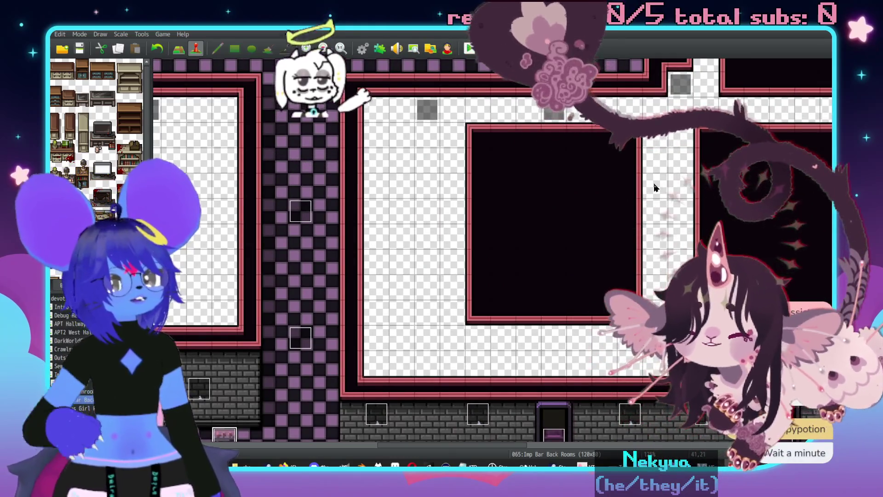
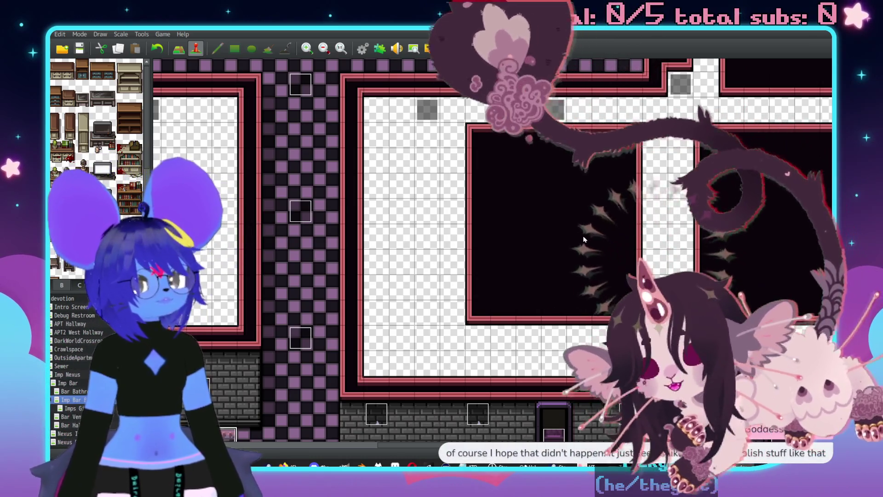
# Look over the Imps Girl Rooms map, return to Imp Bar Back Rooms, then switch to Aseprite.
pyautogui.middleClick(575, 239)
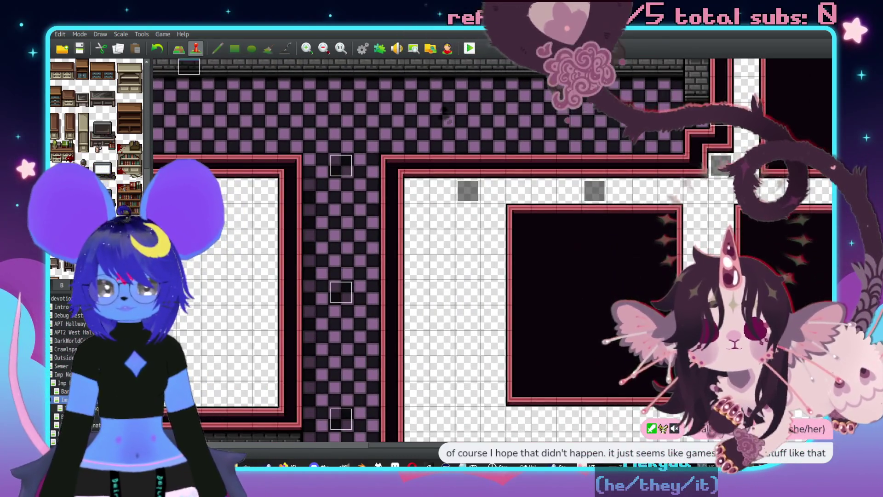
pyautogui.click(69, 408)
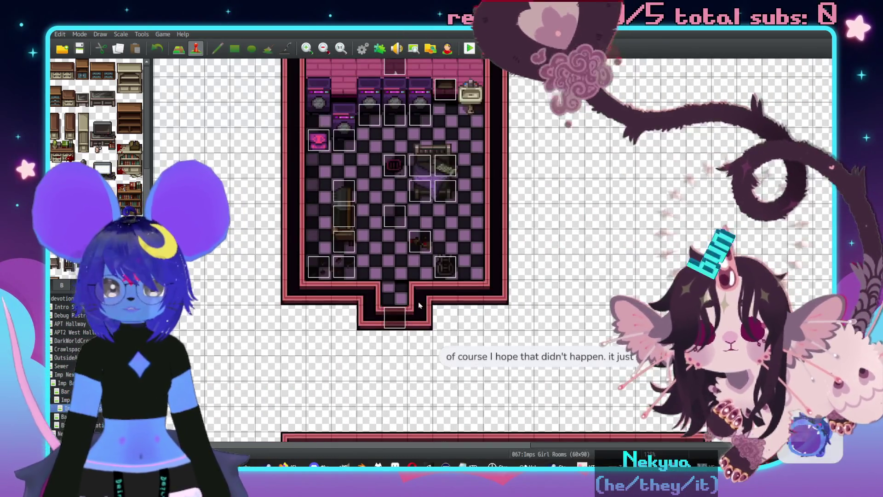
pyautogui.click(69, 399)
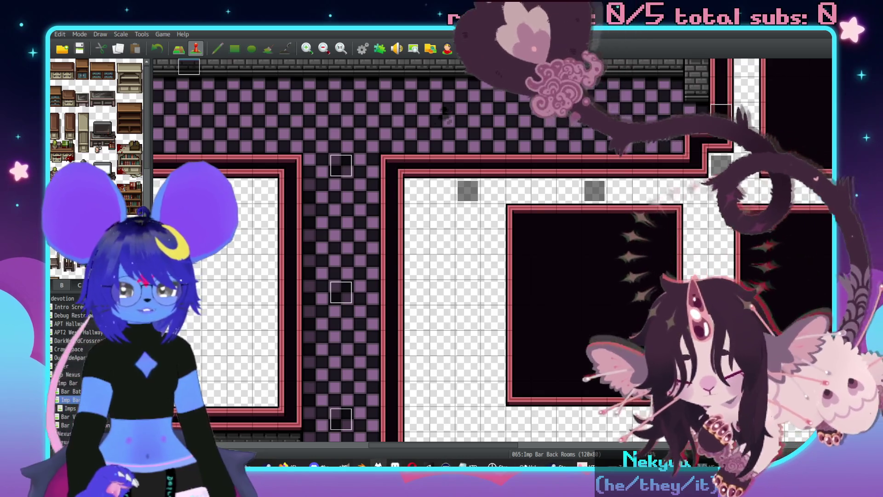
pyautogui.click(394, 465)
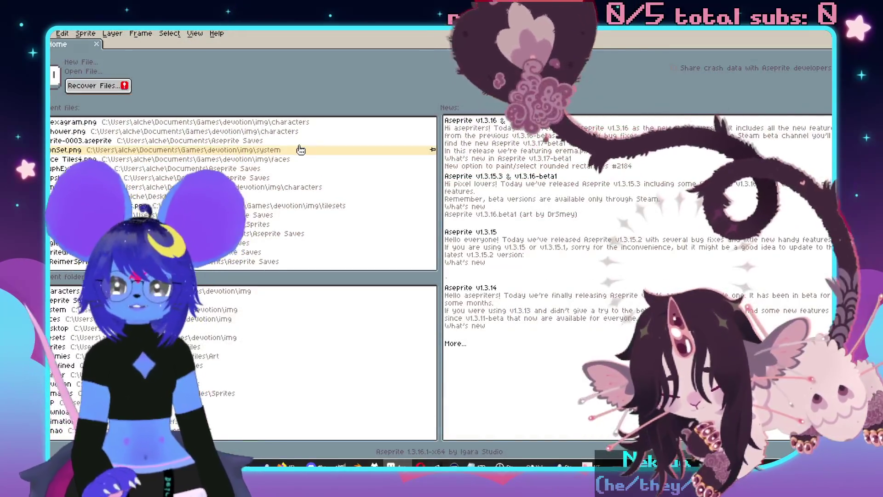
# Open Face Tiles4.png from Recent files and zoom in on the grinning face's mouth.
pyautogui.click(61, 160)
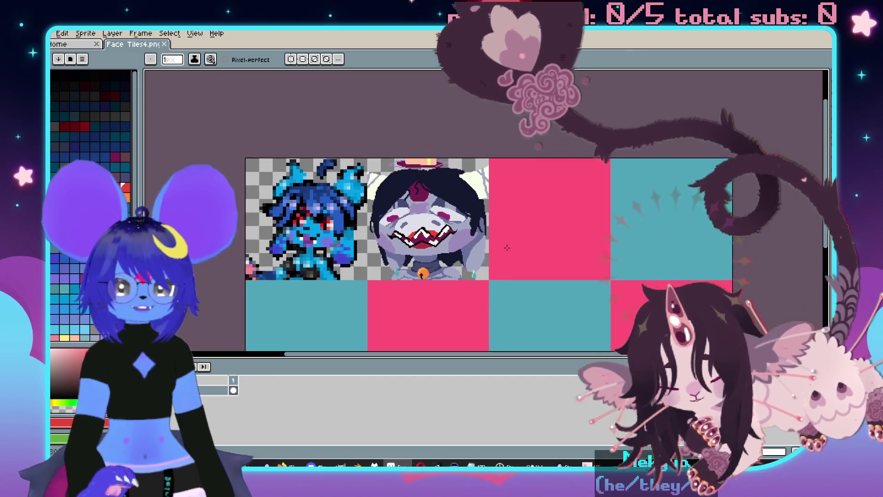
pyautogui.scroll(4, 687, 254)
pyautogui.scroll(-2, 687, 254)
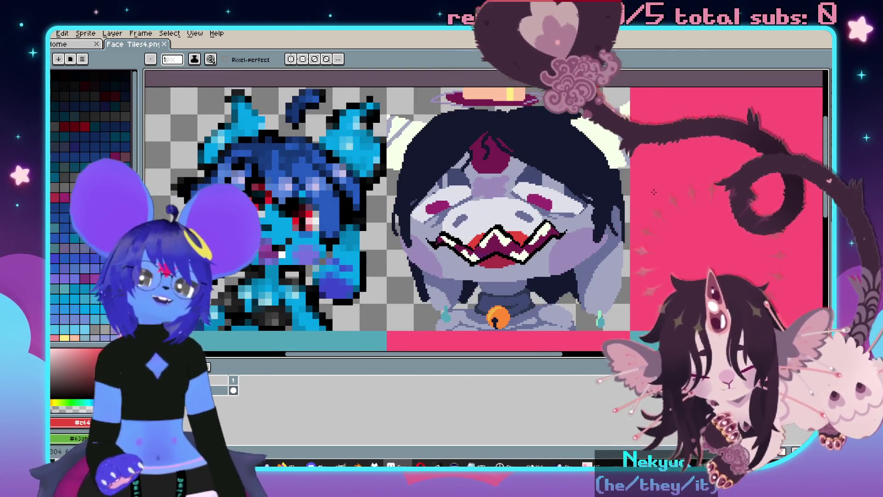
pyautogui.moveTo(654, 190); pyautogui.dragTo(568, 202)
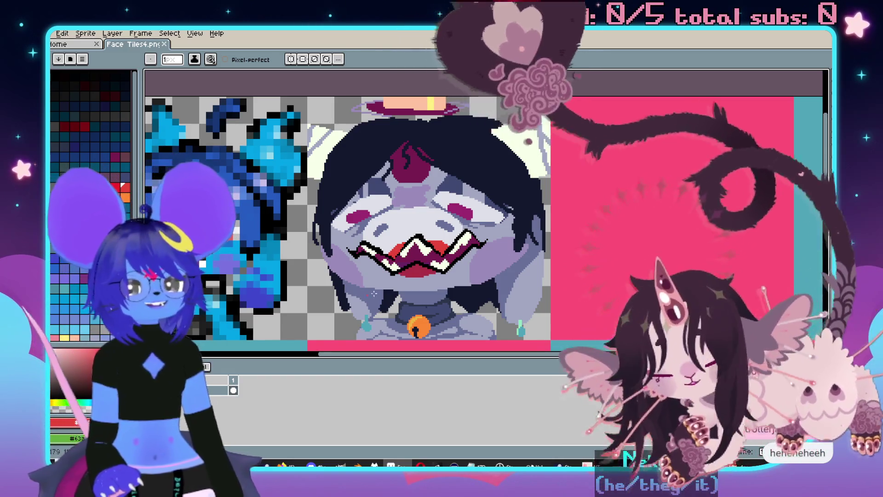
pyautogui.scroll(2, 420, 276)
pyautogui.moveTo(488, 228); pyautogui.dragTo(462, 157)
# Eyedrop black from the mouth outline and pencil black outline pixels above the mouth.
pyautogui.press('i')
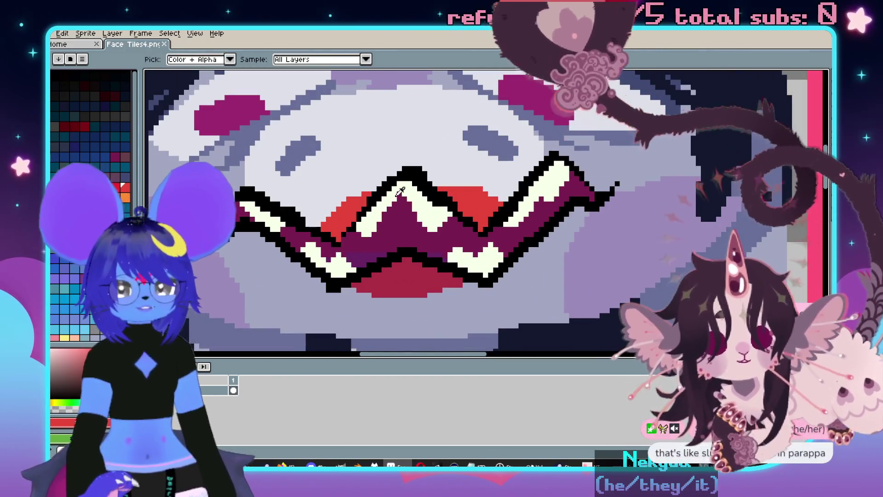
pyautogui.keyDown('alt'); pyautogui.click(385, 193); pyautogui.keyUp('alt')
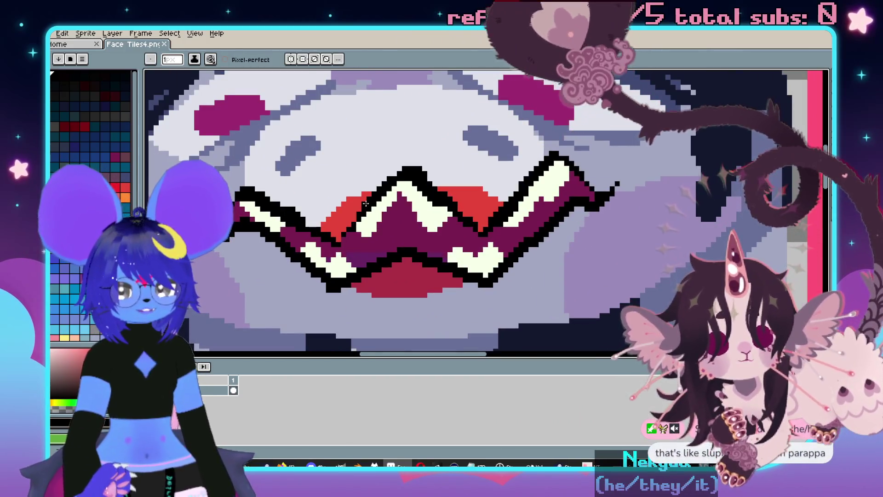
pyautogui.click(437, 184)
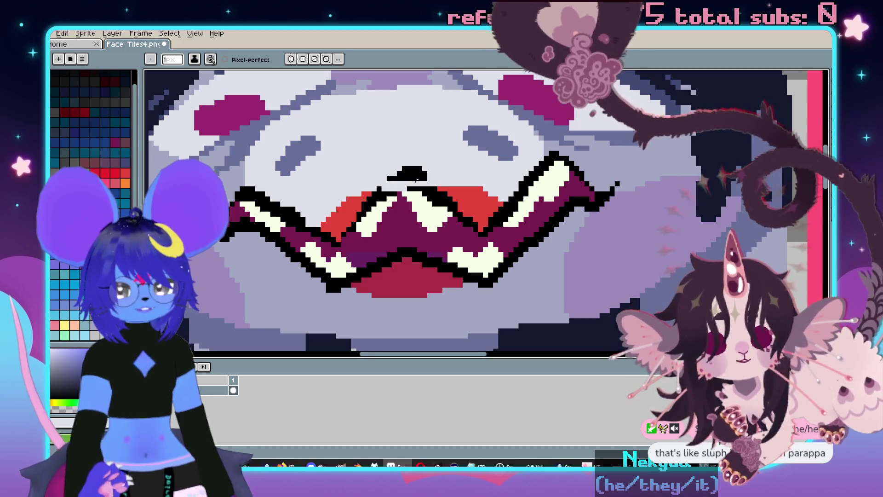
pyautogui.moveTo(389, 185); pyautogui.dragTo(428, 181)
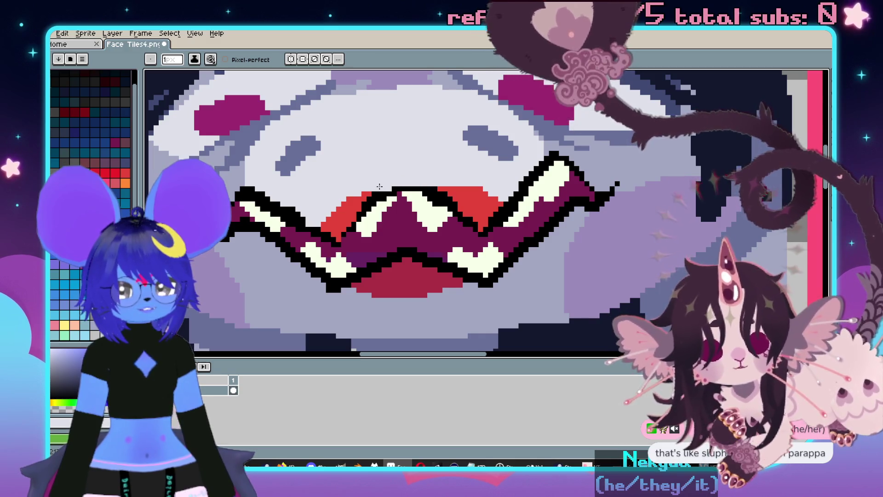
pyautogui.scroll(-4, 431, 179)
pyautogui.scroll(5, 477, 218)
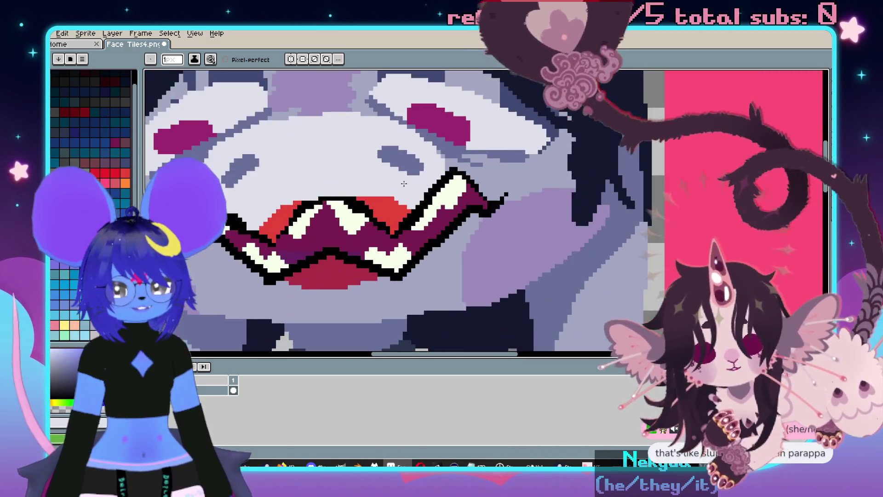
# Sample another colour from the face and zoom in and out to review the retouched mouth.
pyautogui.press('alt')
pyautogui.click(477, 218)
pyautogui.scroll(2, 477, 221)
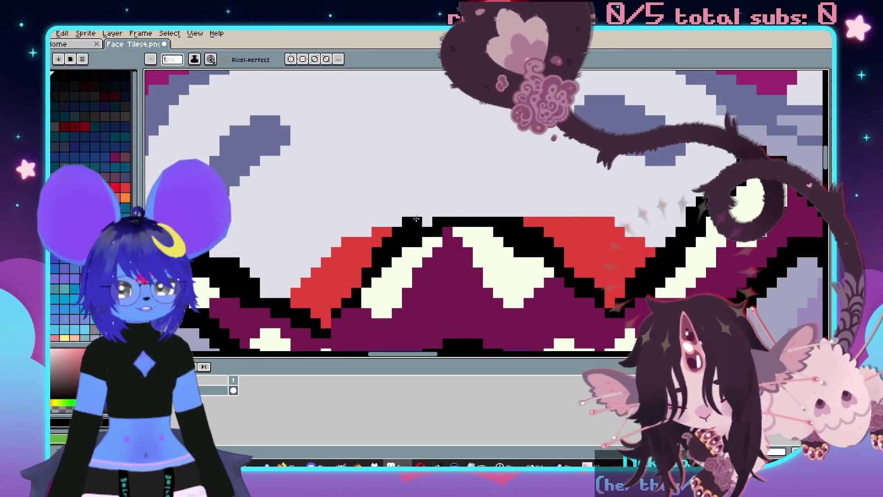
pyautogui.scroll(-3, 479, 210)
pyautogui.scroll(1, 455, 216)
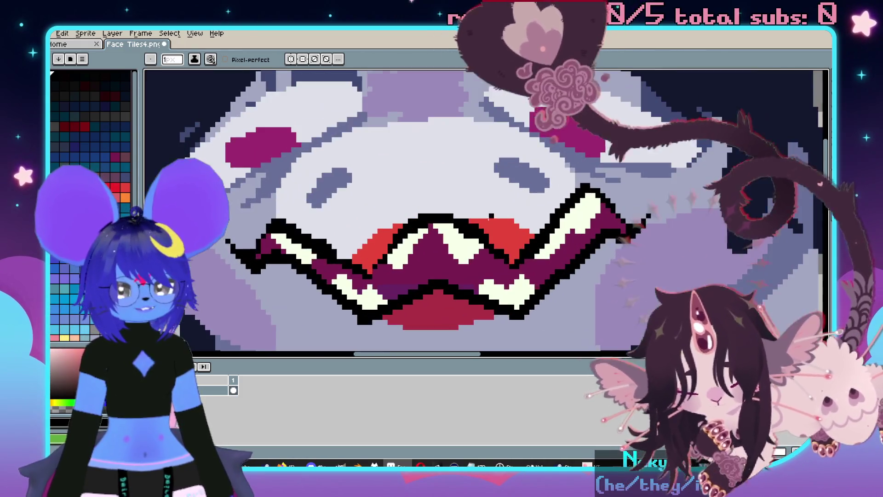
pyautogui.scroll(-2, 504, 235)
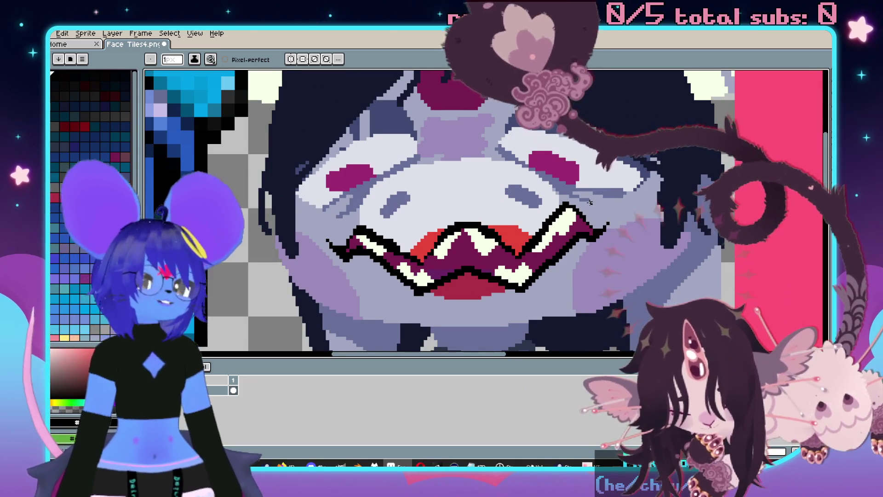
pyautogui.scroll(1, 555, 203)
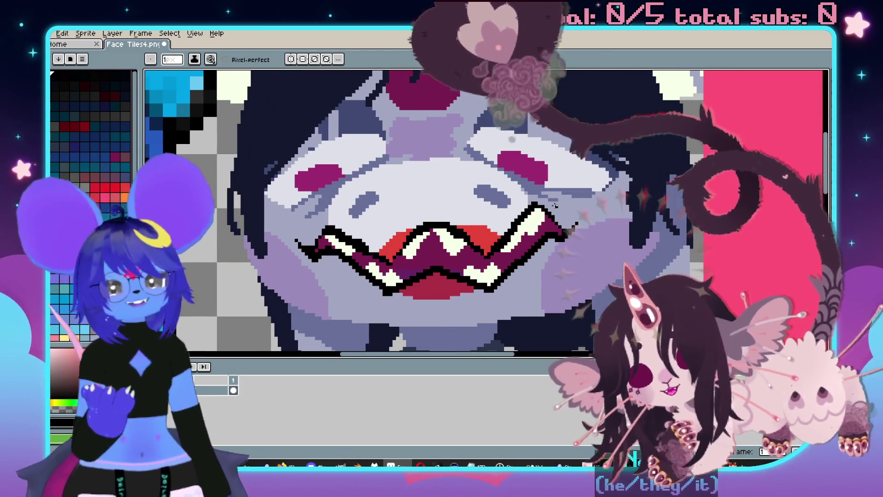
pyautogui.scroll(-1, 556, 205)
pyautogui.scroll(-2, 570, 194)
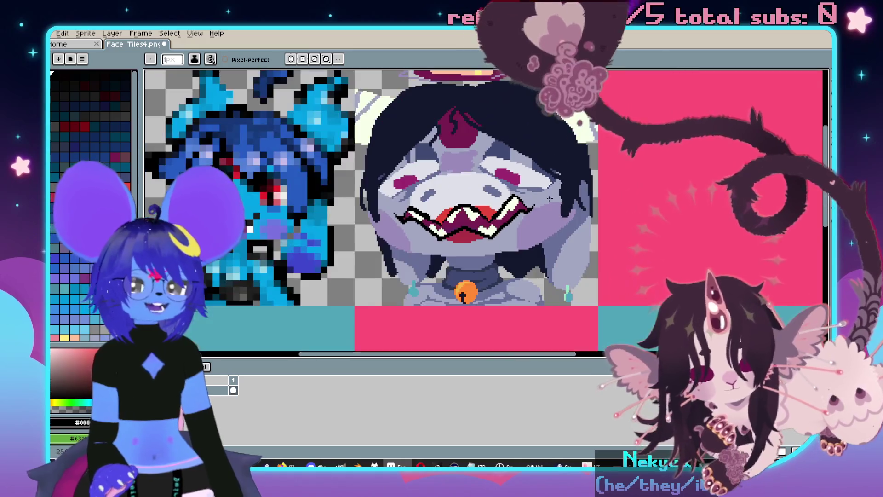
pyautogui.scroll(-1, 639, 200)
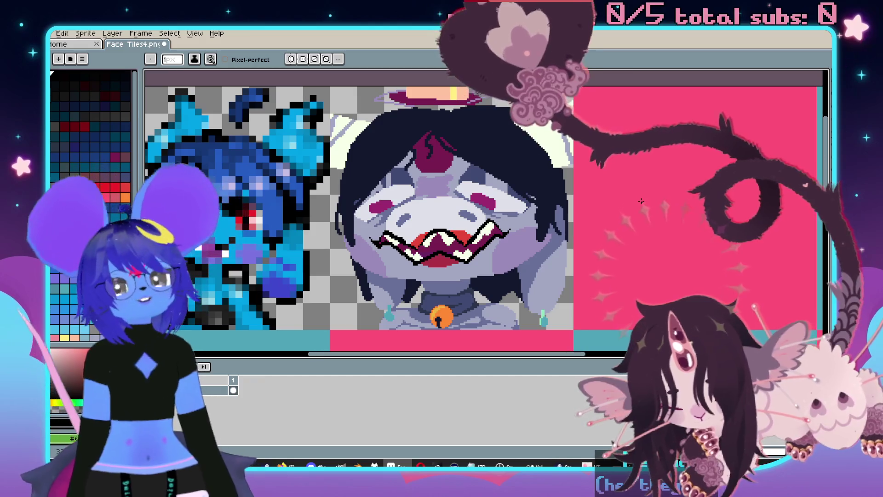
# Save Face Tiles4.png and return to RPG Maker MV's Imp Bar Back Rooms map.
pyautogui.hotkey('ctrl', 's')
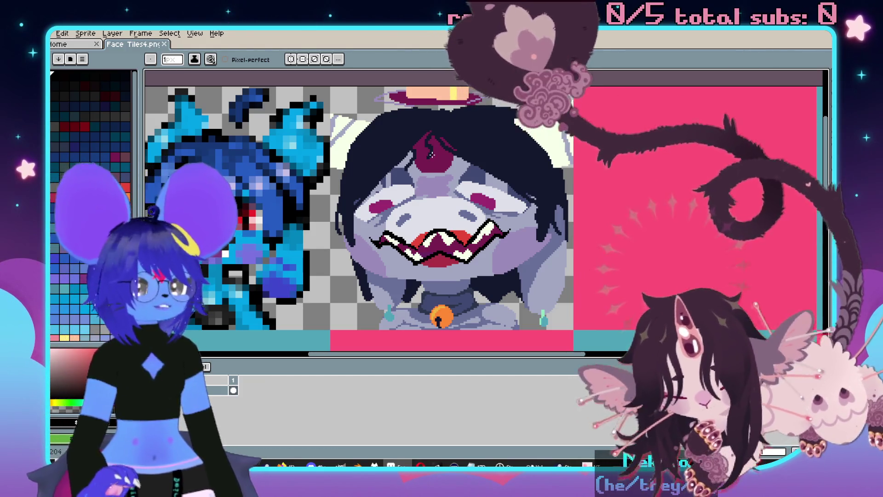
pyautogui.hotkey('alt', 'Tab')
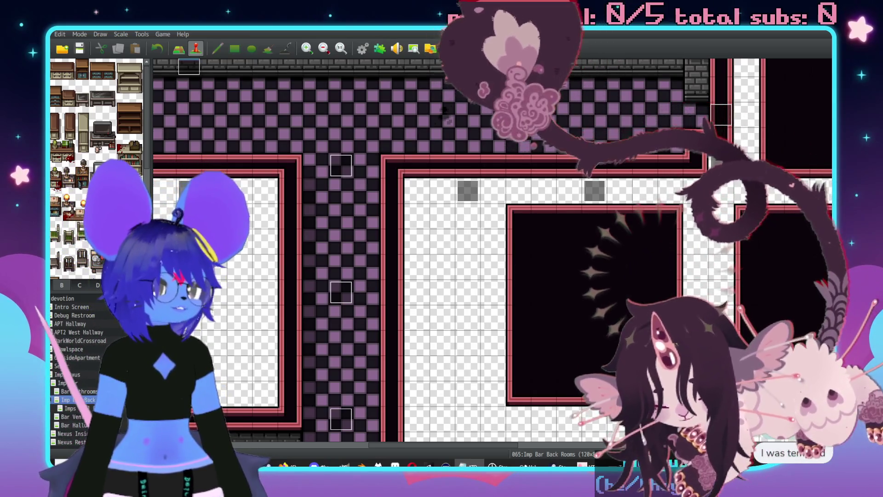
# Leave RPG Maker MV for the Steam library and launch Nuclear Throne.
pyautogui.middleClick(620, 159)
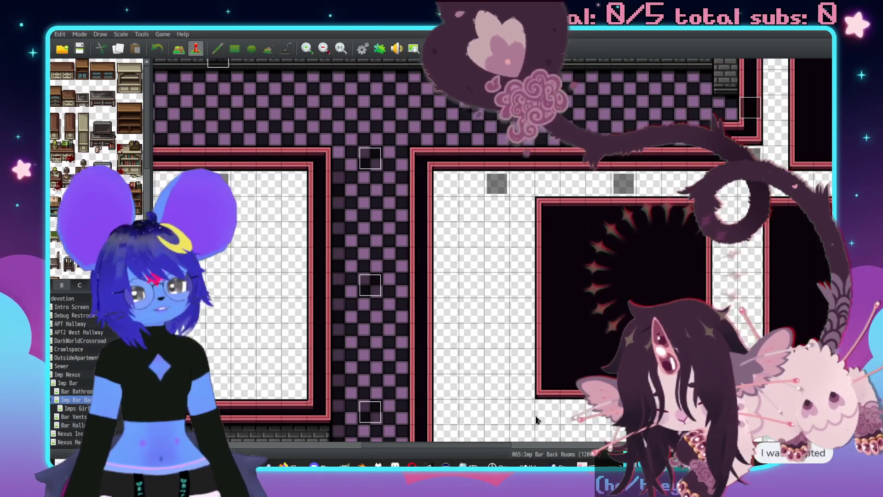
pyautogui.hotkey('alt', 'Tab')
pyautogui.click(184, 201)
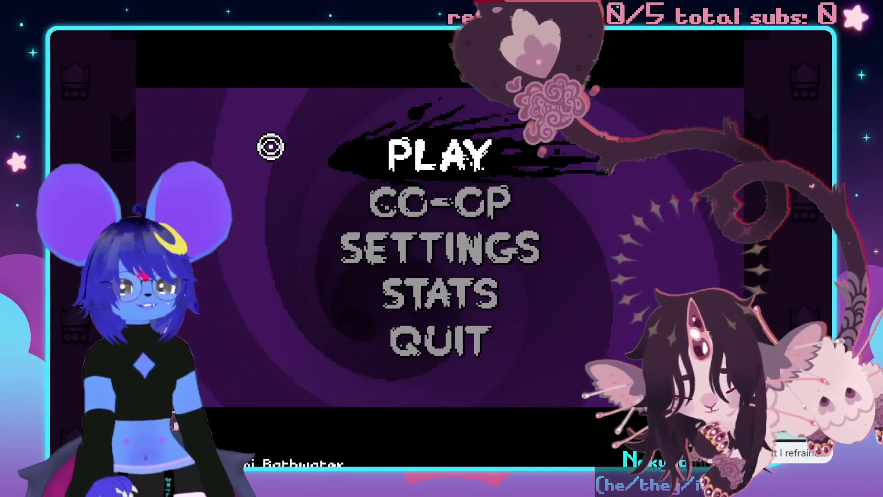
# Start a new Nuclear Throne run playing as Melting.
pyautogui.click(414, 143)
pyautogui.click(422, 146)
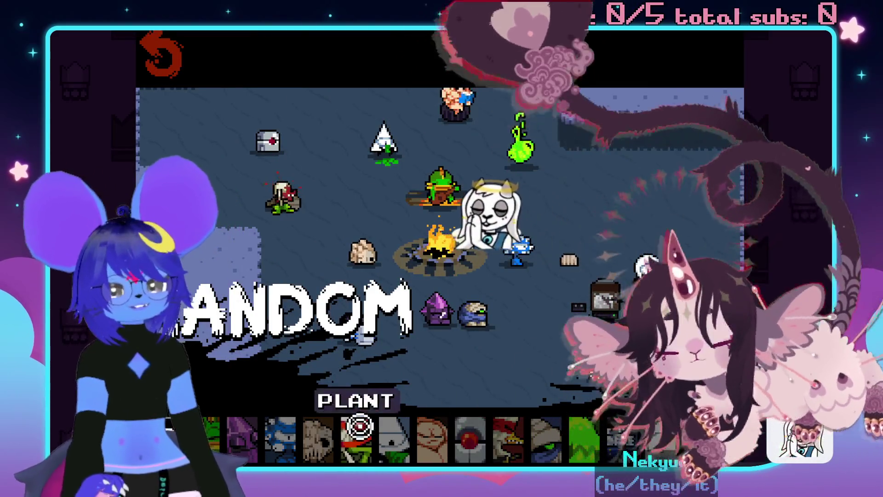
pyautogui.click(319, 432)
pyautogui.click(600, 101)
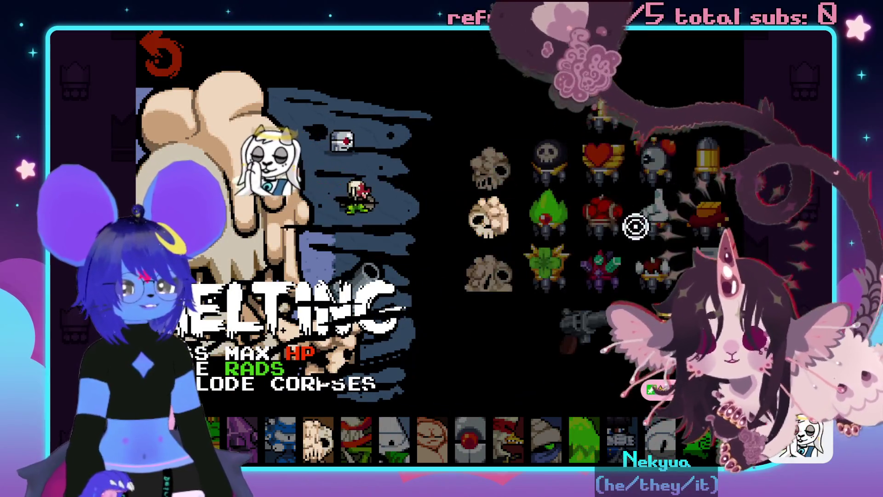
pyautogui.click(616, 400)
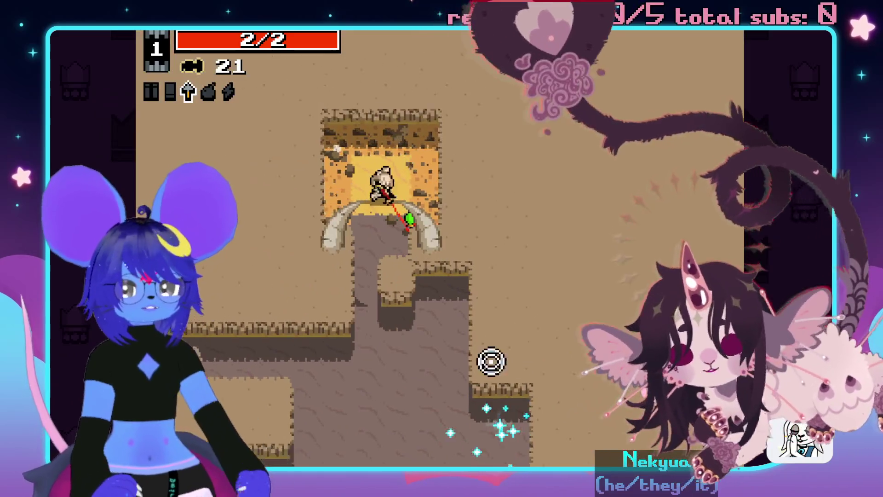
# Fight through the first desert area, shooting enemies while heading north.
pyautogui.press('s')
pyautogui.click(532, 336)
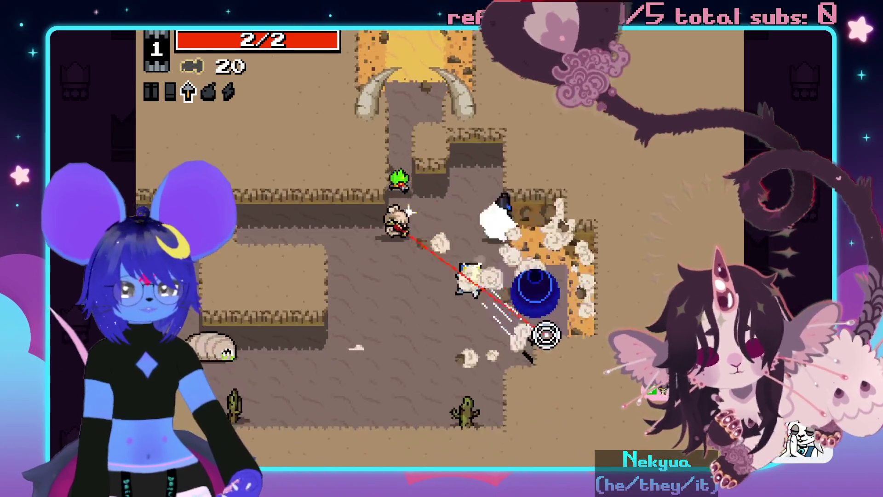
pyautogui.click(370, 323)
pyautogui.press('s')
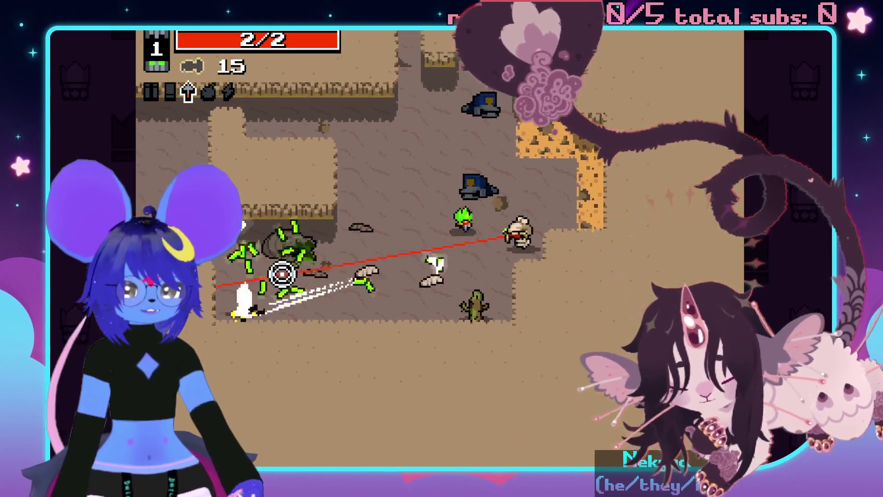
pyautogui.press('a')
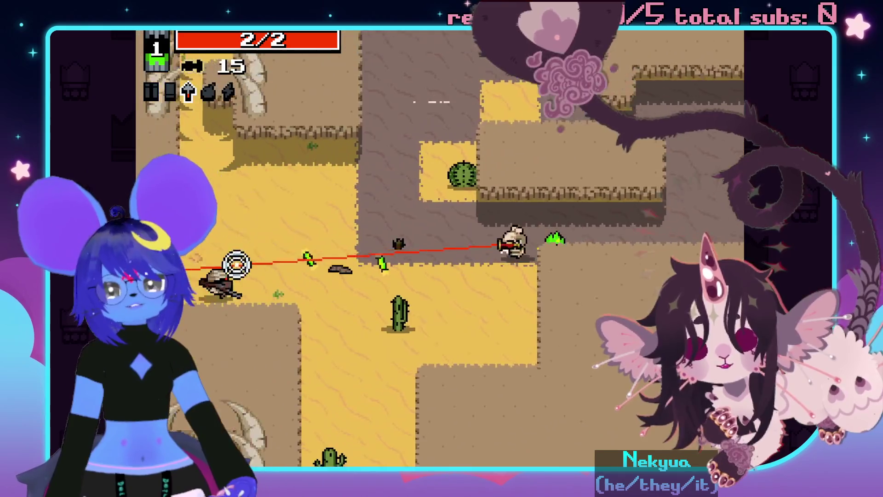
pyautogui.press('a')
pyautogui.click(234, 271)
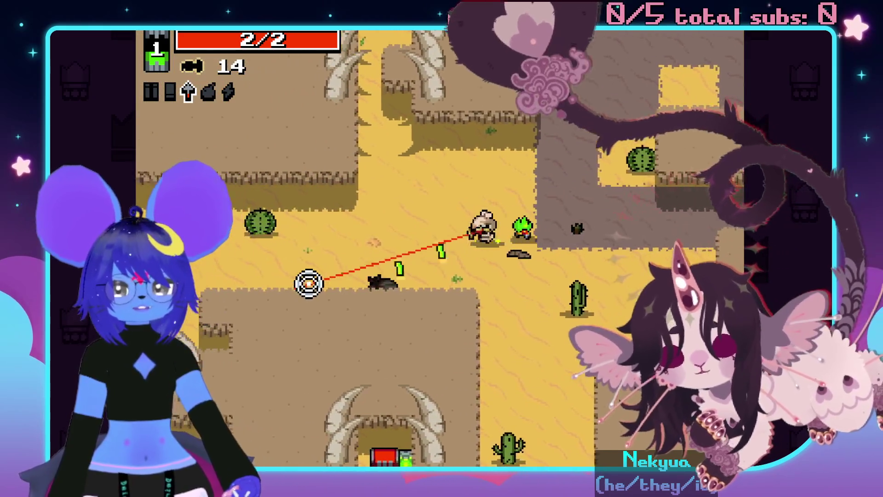
pyautogui.press('w')
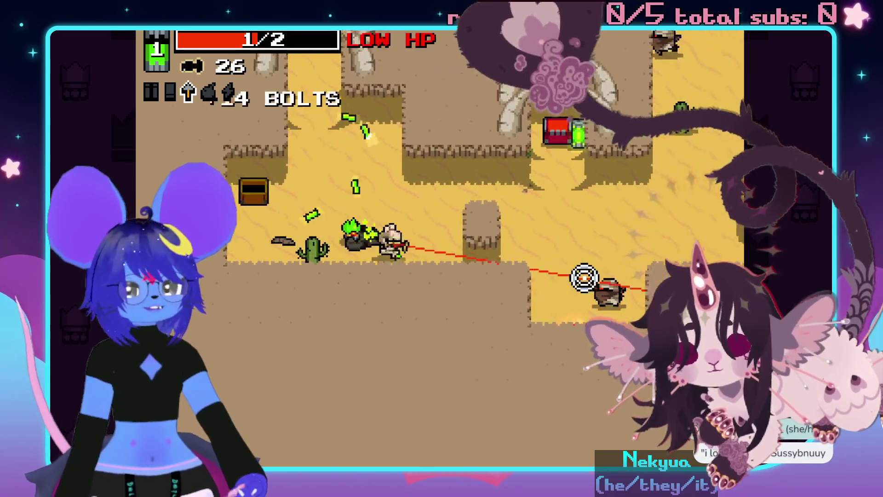
pyautogui.click(594, 279)
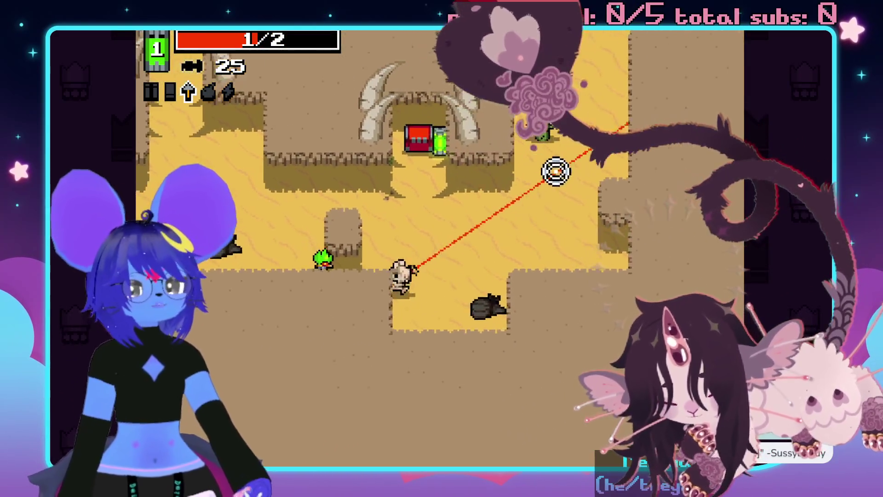
pyautogui.click(509, 145)
pyautogui.click(418, 98)
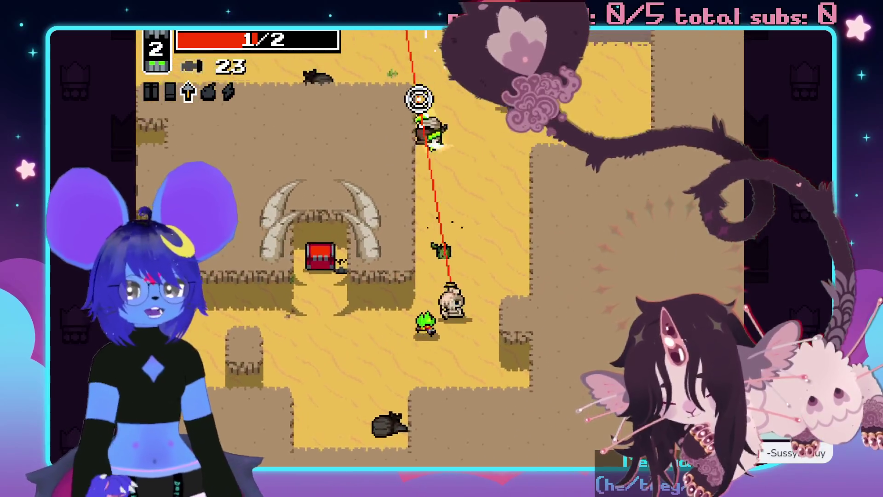
pyautogui.press('w')
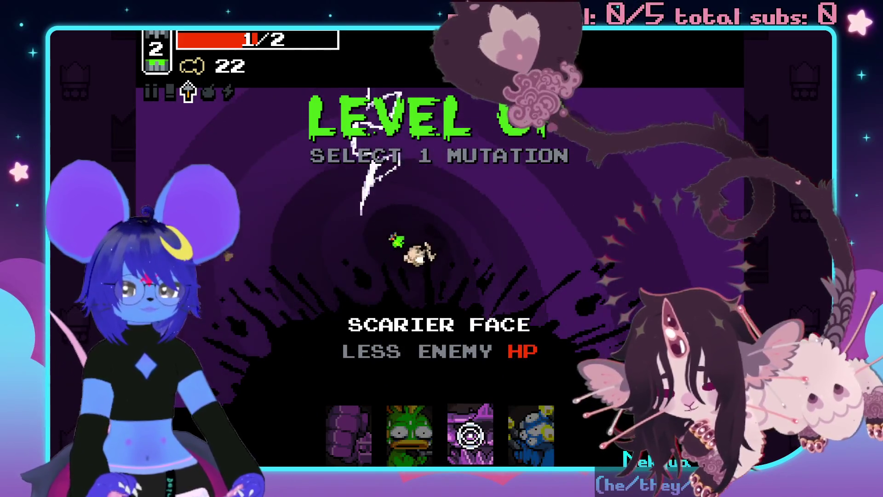
# Take the Trigger Fingers mutation, then clear the maggots while collecting dropped bolts.
pyautogui.click(542, 420)
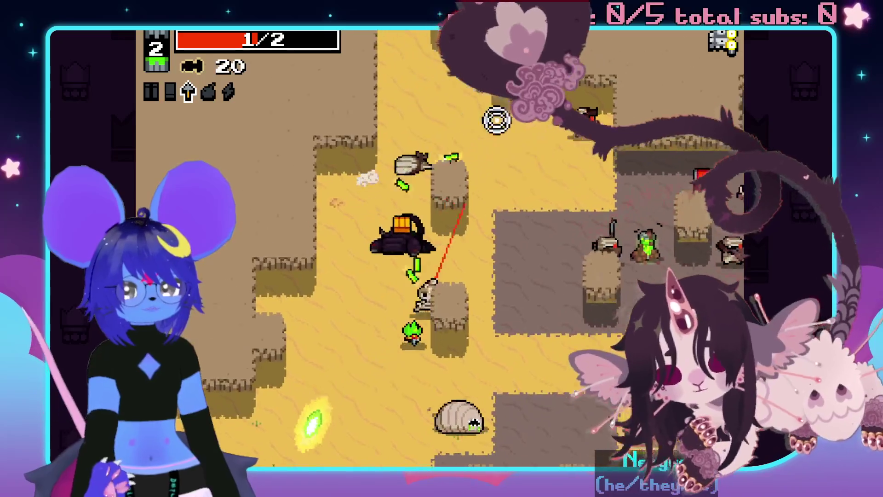
pyautogui.press('w')
pyautogui.click(593, 244)
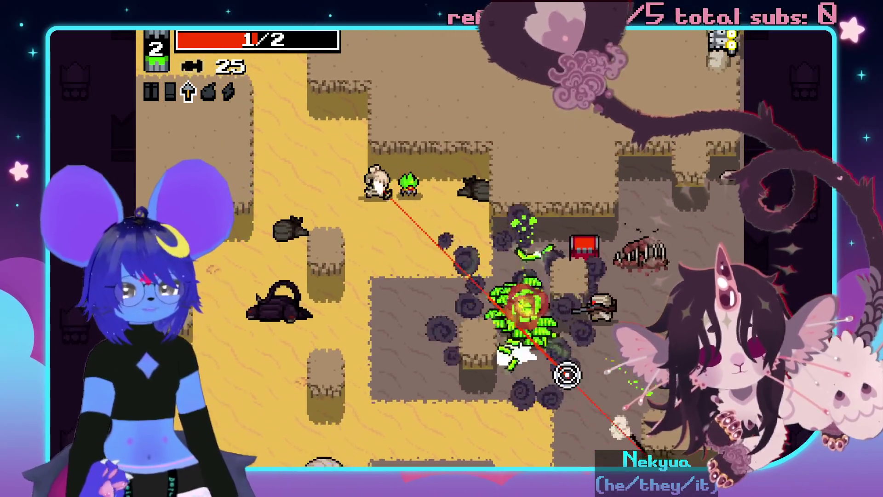
pyautogui.press('d')
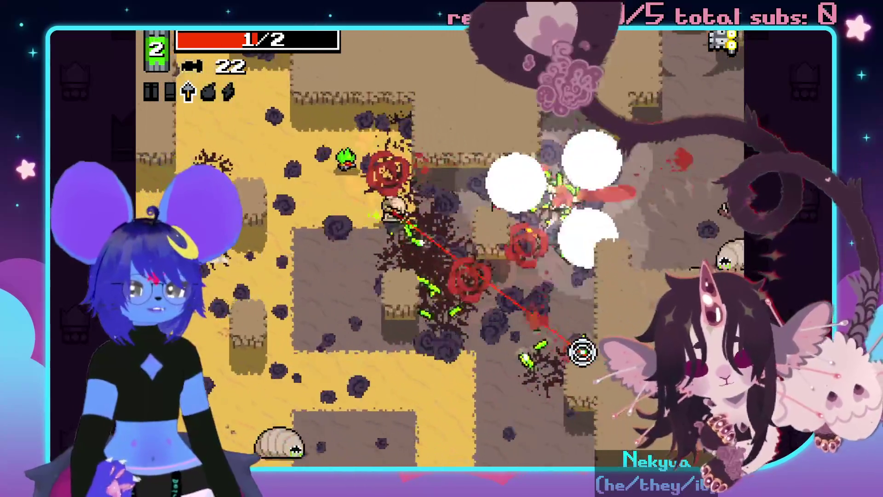
pyautogui.press('w')
pyautogui.click(542, 329)
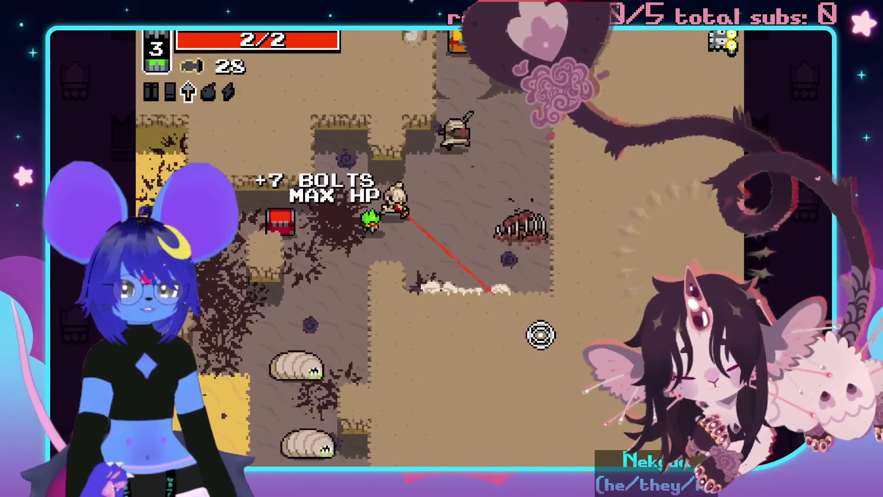
pyautogui.click(497, 234)
pyautogui.click(341, 355)
pyautogui.press('d')
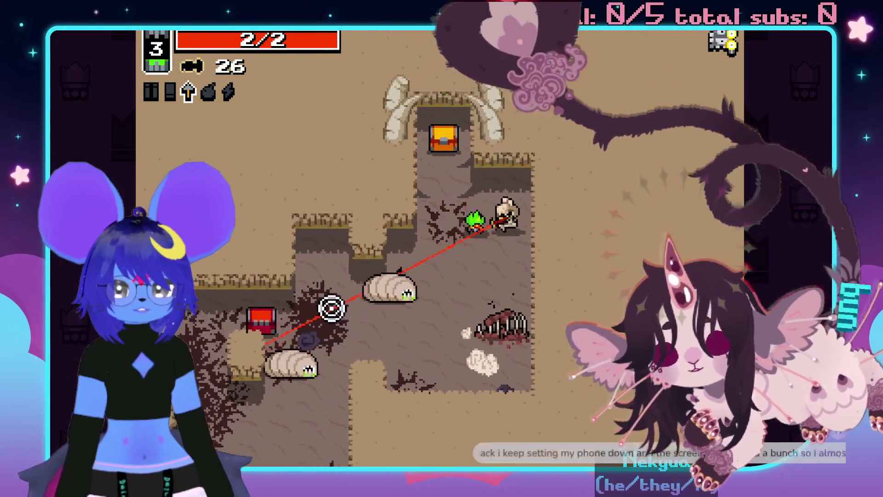
pyautogui.click(323, 307)
pyautogui.click(318, 305)
pyautogui.click(331, 303)
# Open the ammo chest, gather bolts and shoot the scorpion and nearby enemies.
pyautogui.press('w')
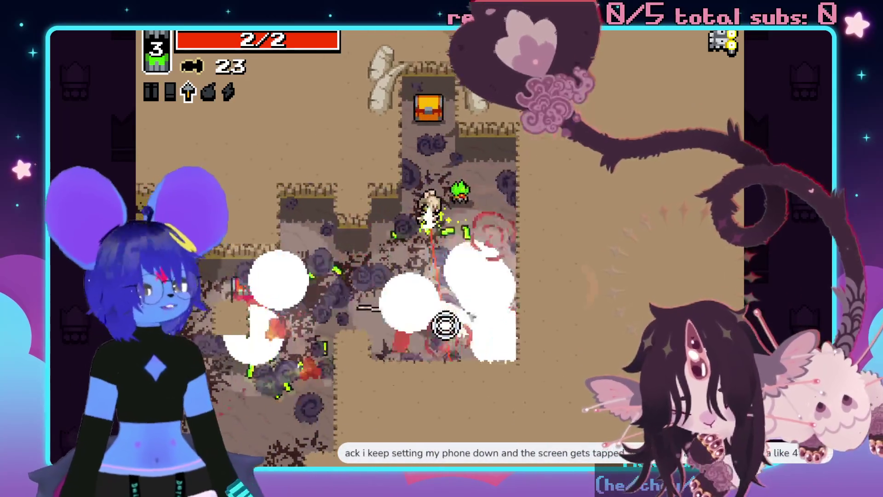
pyautogui.press('s')
pyautogui.press('a')
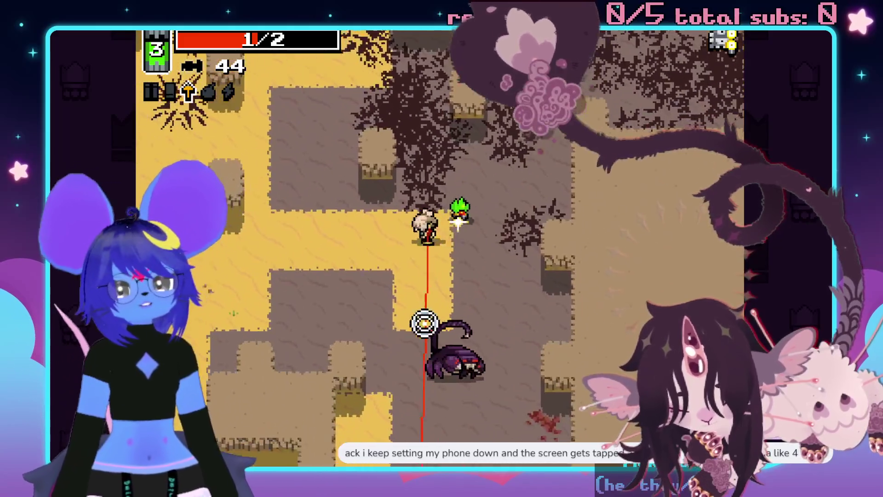
pyautogui.click(528, 365)
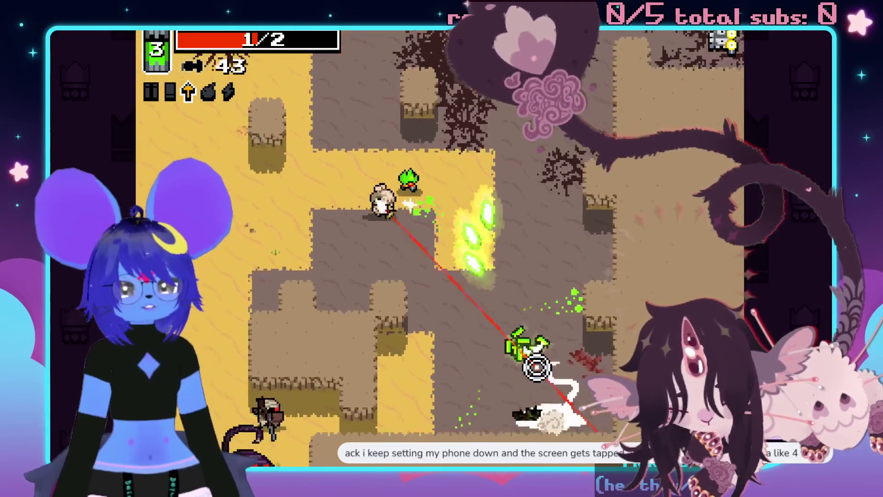
pyautogui.click(234, 245)
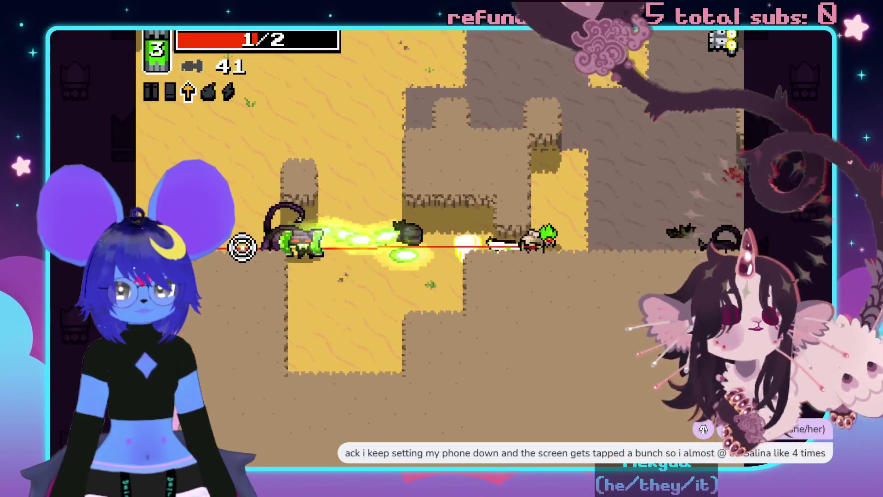
pyautogui.click(235, 248)
pyautogui.press('w')
pyautogui.press('a')
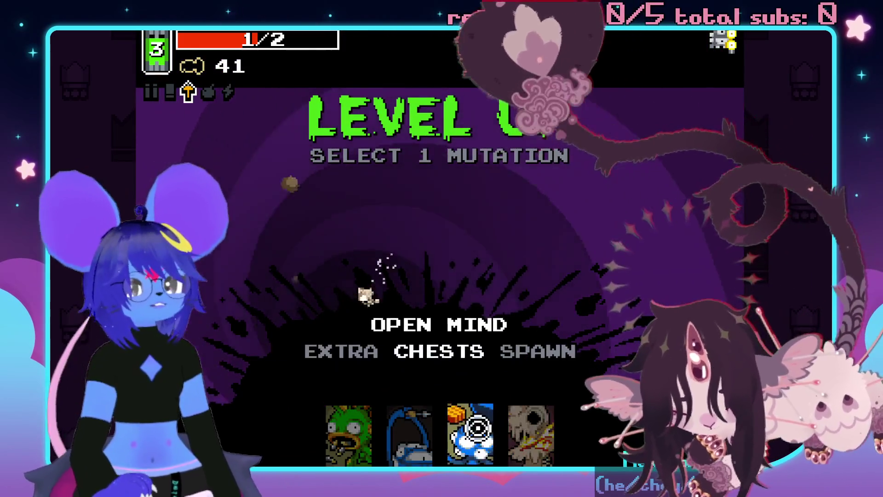
# Take Long Arms, fight up to the Big Bandit until killed, then retry.
pyautogui.click(410, 428)
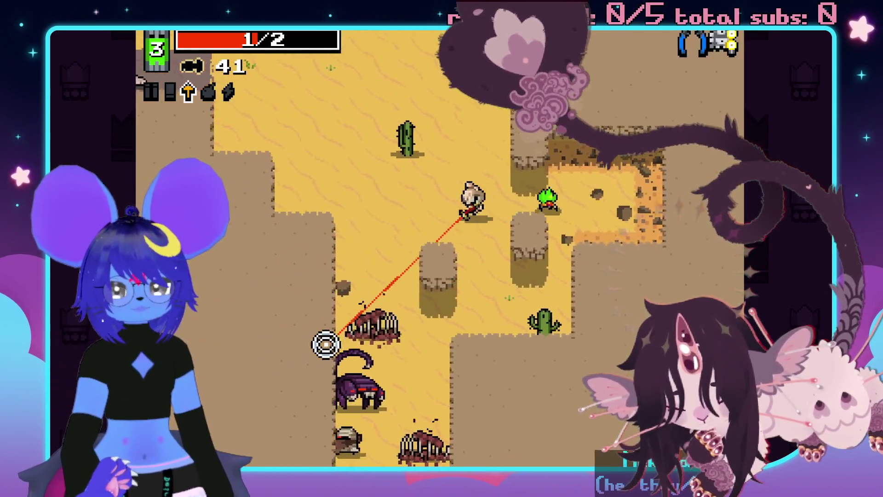
pyautogui.click(393, 381)
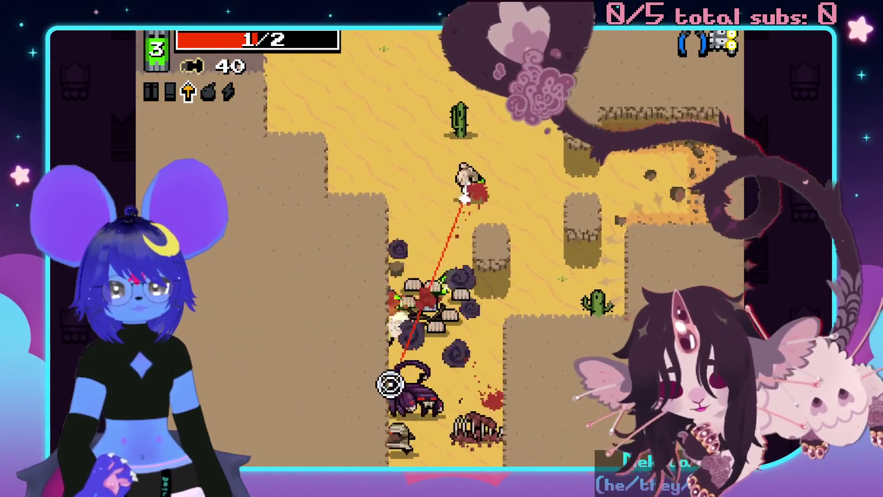
pyautogui.click(388, 387)
pyautogui.click(401, 409)
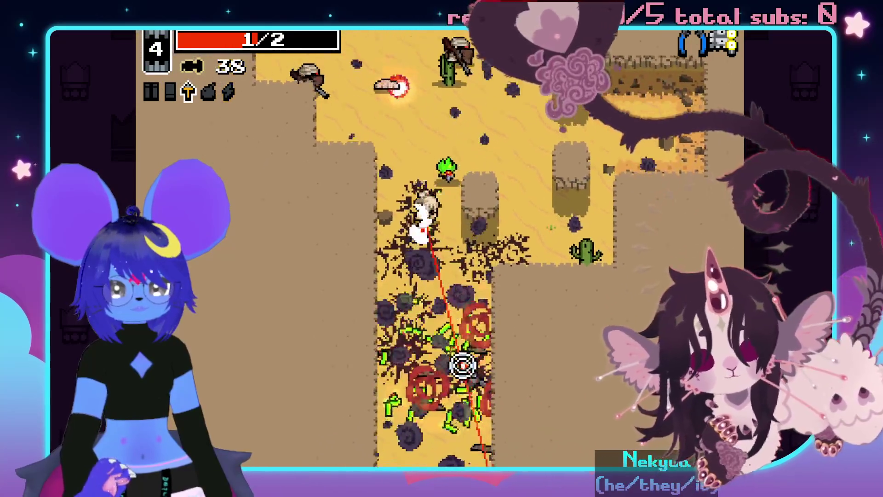
pyautogui.click(389, 333)
pyautogui.click(445, 148)
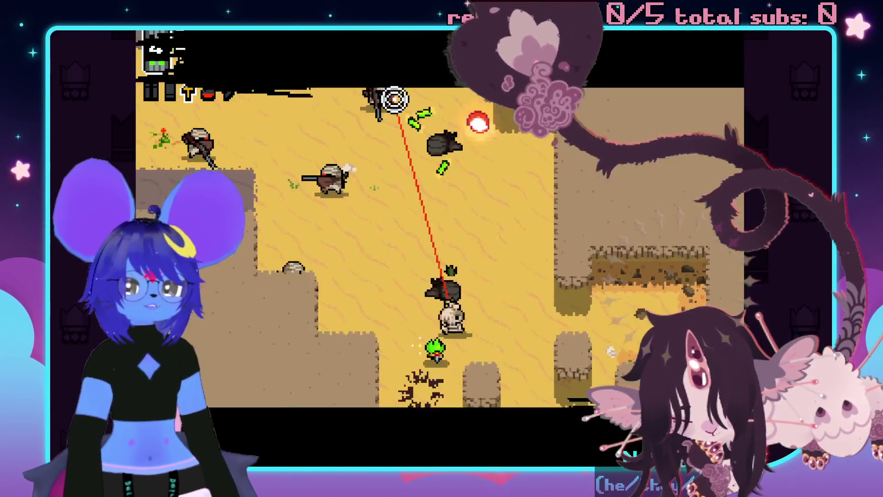
pyautogui.click(462, 98)
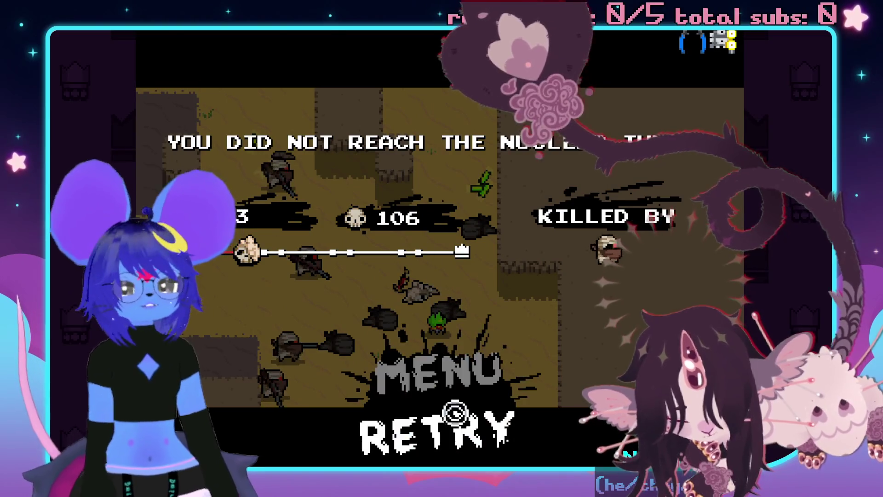
pyautogui.click(454, 408)
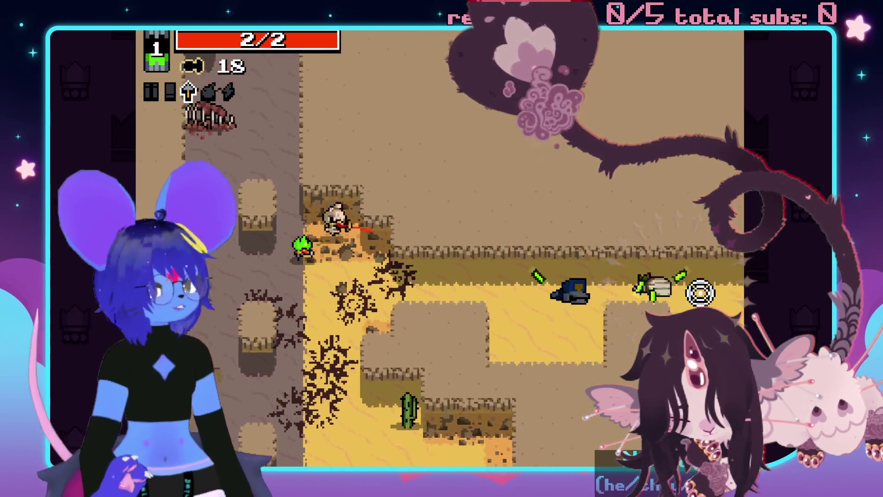
# Walk through the desert shooting the maggots above and below.
pyautogui.press('s')
pyautogui.press('d')
pyautogui.press('d')
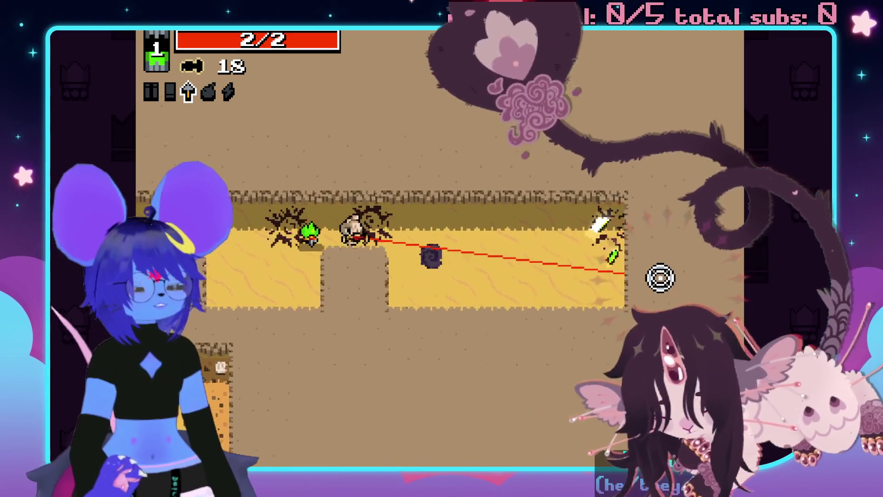
pyautogui.press('a')
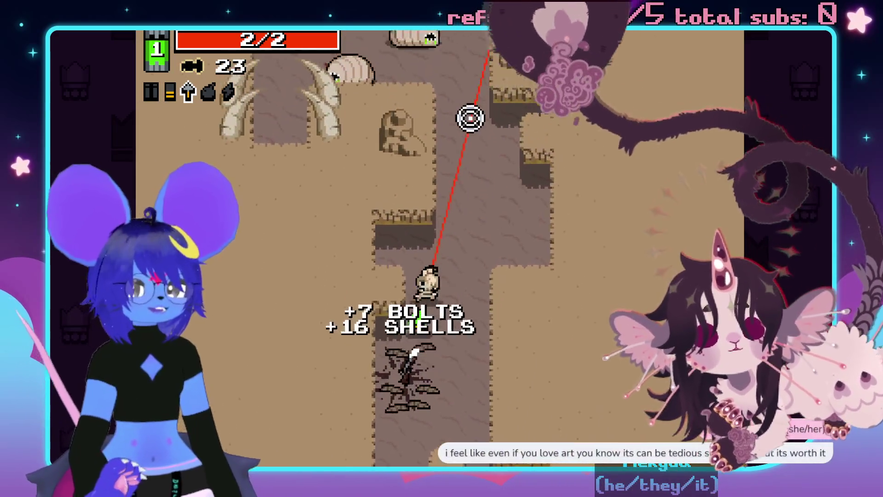
pyautogui.press('w')
pyautogui.click(398, 138)
pyautogui.click(400, 129)
pyautogui.click(331, 188)
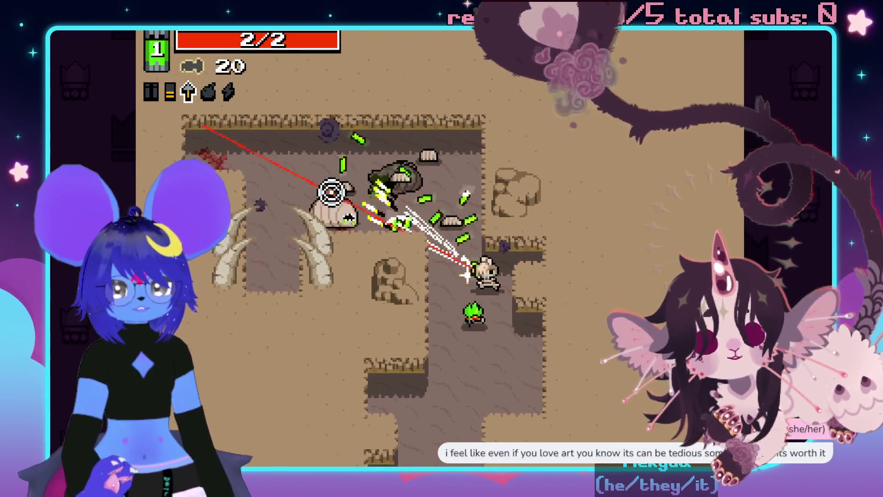
pyautogui.click(330, 189)
pyautogui.press('w')
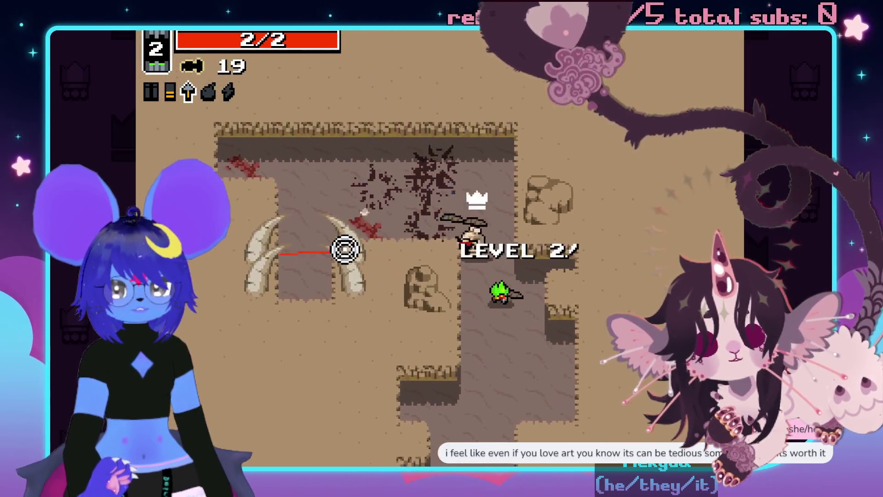
pyautogui.press('s')
pyautogui.click(443, 333)
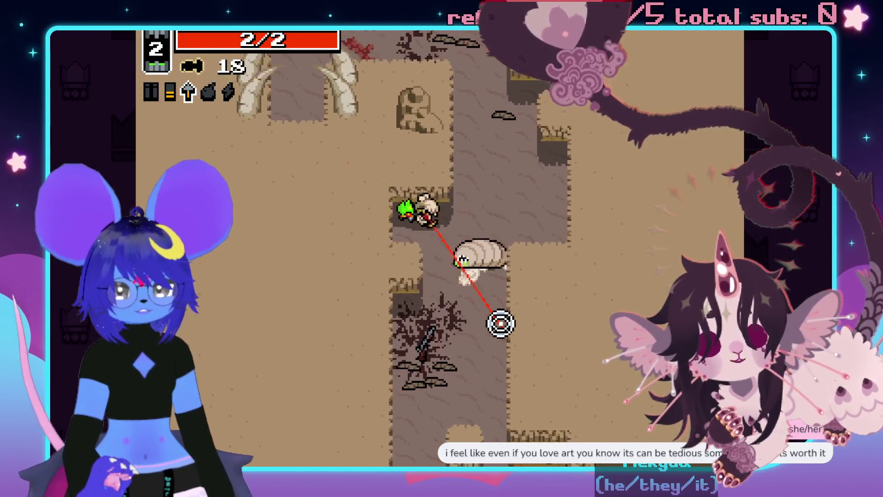
# Fight off the bandits and lower-right enemies, picking up their dropped bolts.
pyautogui.press('s')
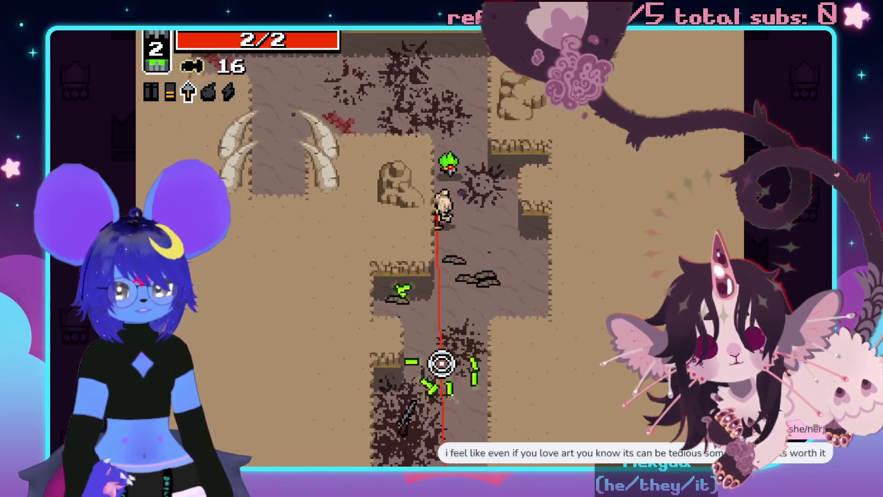
pyautogui.press('s')
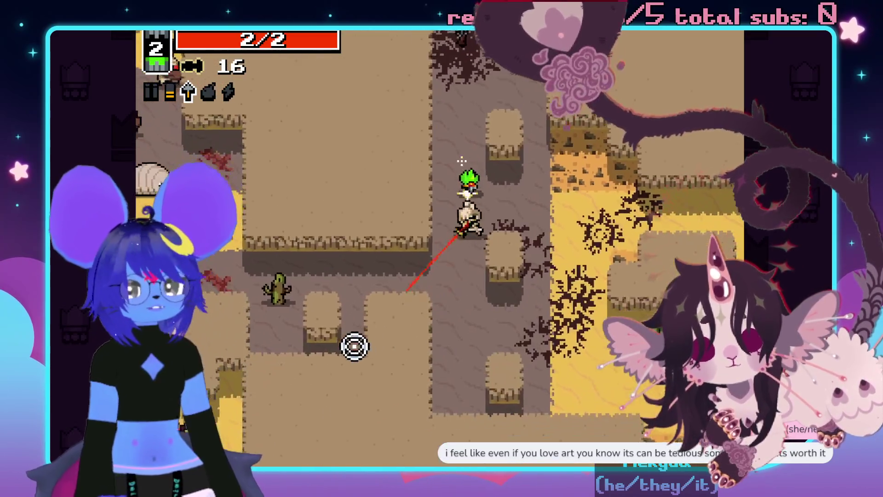
pyautogui.press('d')
pyautogui.click(276, 174)
pyautogui.press('a')
pyautogui.click(322, 138)
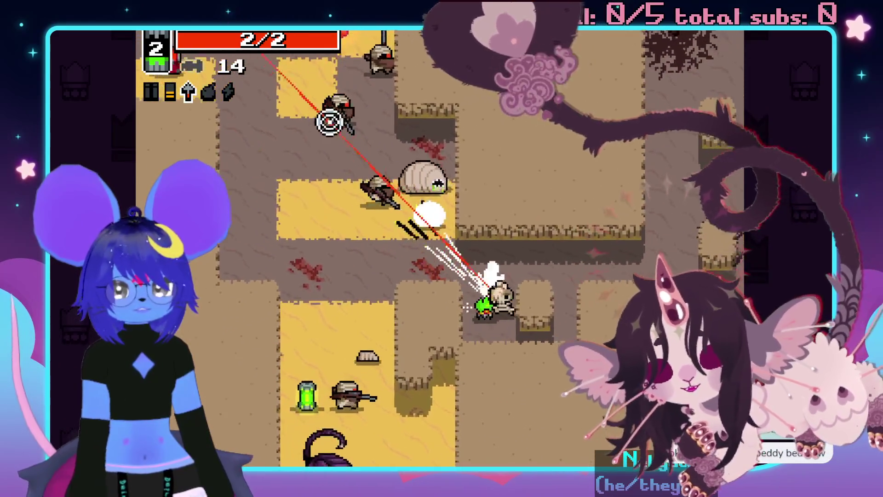
pyautogui.click(359, 134)
pyautogui.press('a')
pyautogui.click(465, 366)
pyautogui.click(518, 418)
pyautogui.press('s')
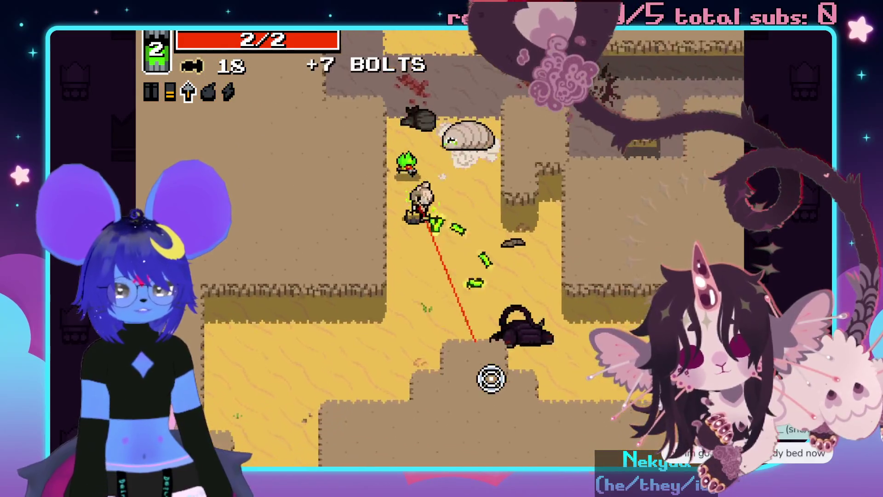
pyautogui.click(490, 142)
pyautogui.click(476, 110)
# Head up to the chests and open the ammo chest for bolts.
pyautogui.press('w')
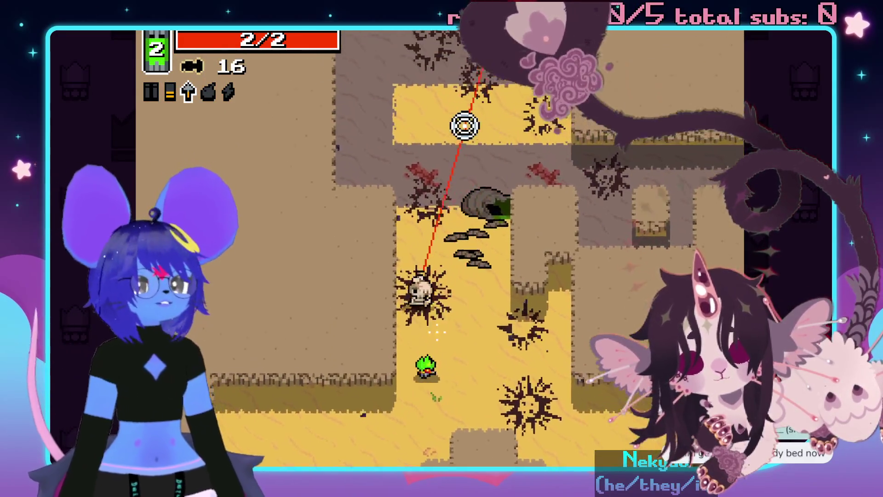
pyautogui.press('w')
pyautogui.press('a')
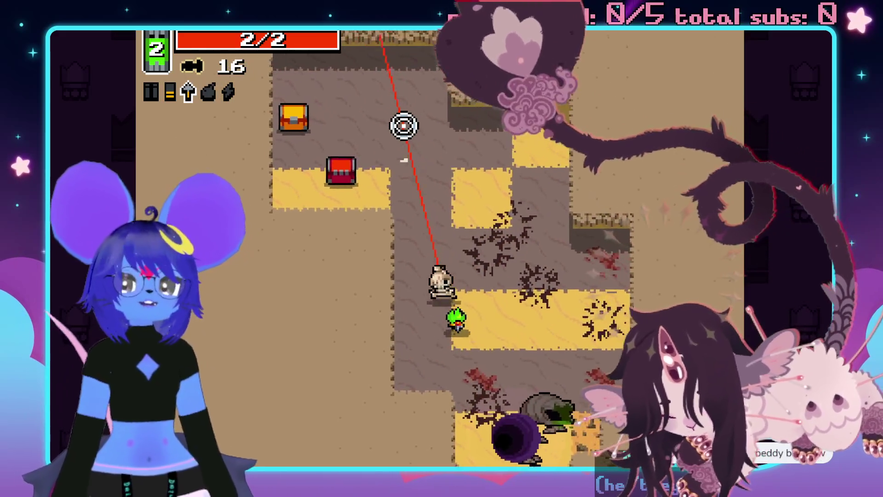
pyautogui.press('a')
pyautogui.press('d')
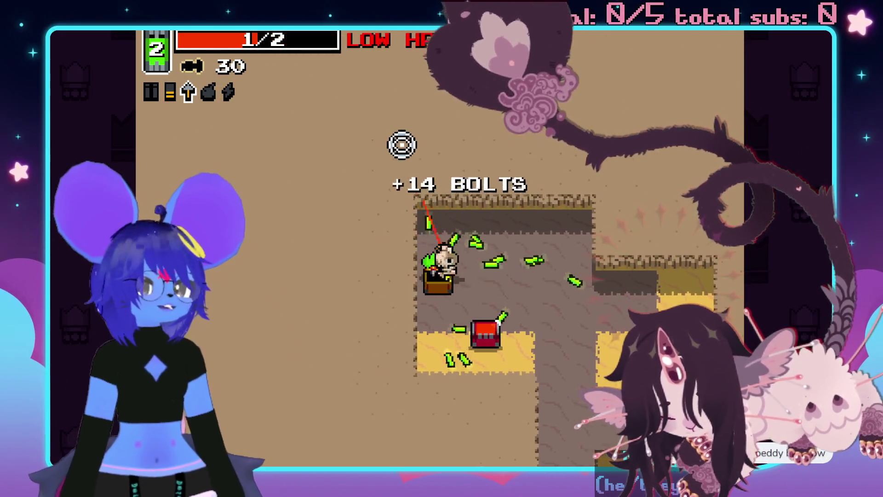
pyautogui.press('s')
pyautogui.press('s')
pyautogui.press('d')
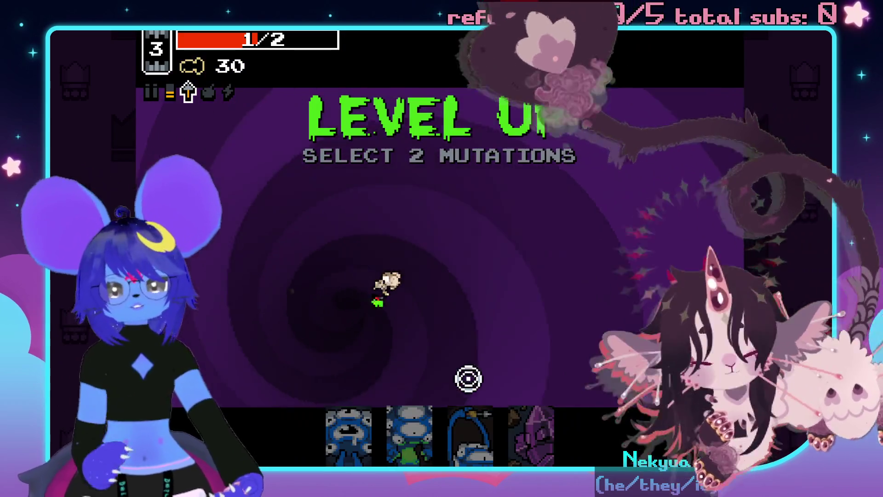
# Pick Long Arms and Euphoria, enter area 1-2, then pause and restart the run.
pyautogui.click(466, 426)
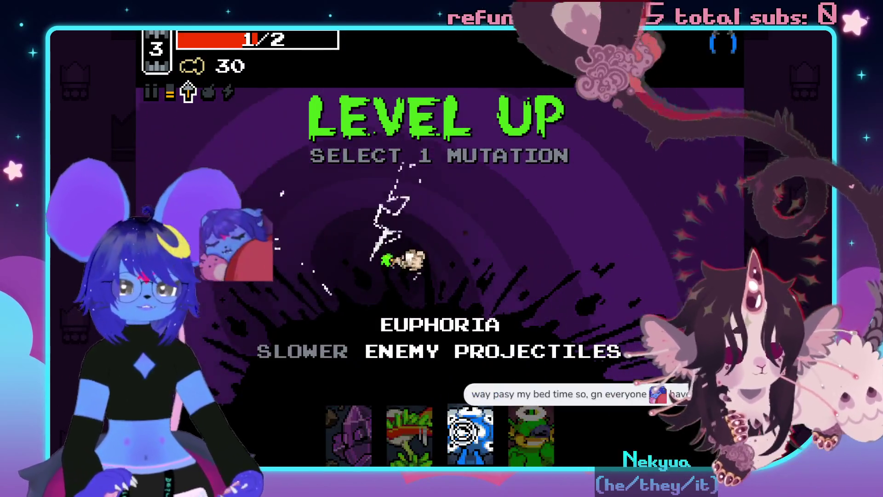
pyautogui.click(462, 432)
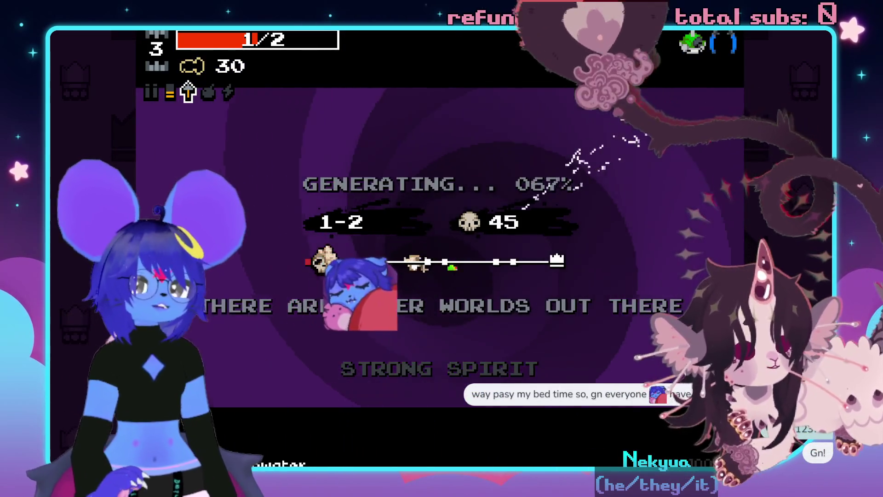
pyautogui.press('s')
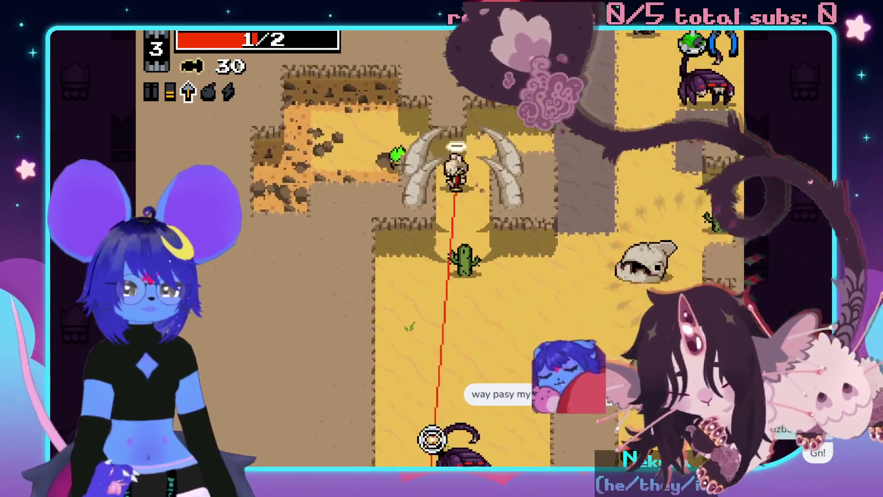
pyautogui.click(446, 441)
pyautogui.press('Escape')
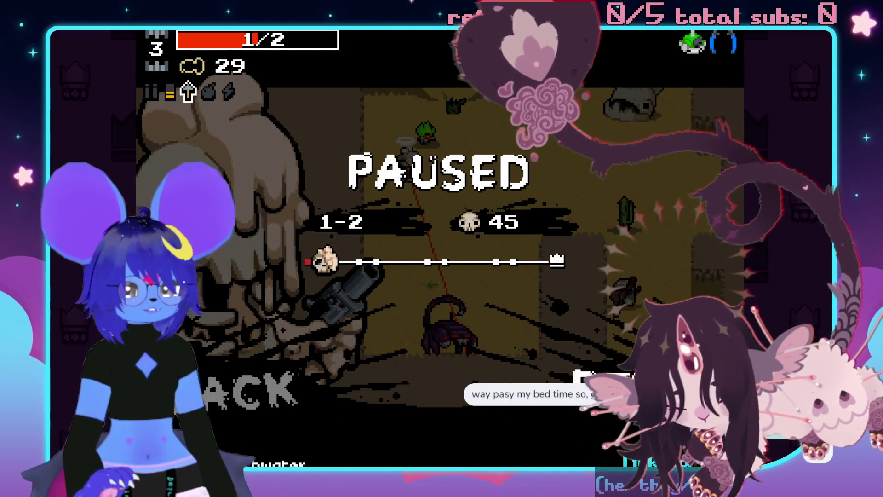
pyautogui.click(614, 363)
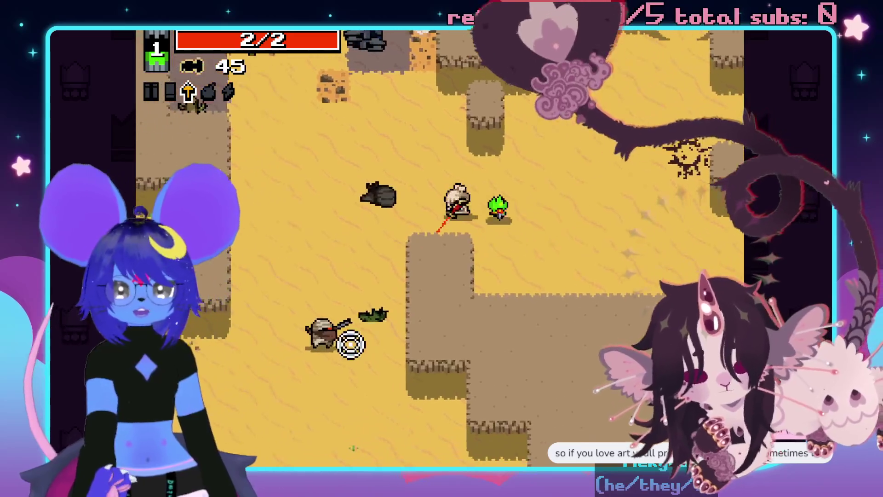
# Shoot the first bandits of the fresh 1-1 run and collect the bolts.
pyautogui.click(394, 368)
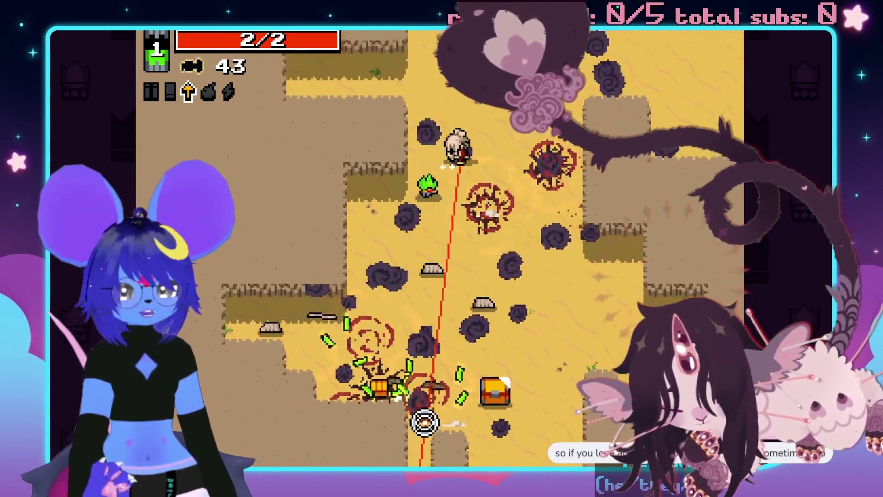
pyautogui.click(660, 258)
pyautogui.press('a')
pyautogui.press('s')
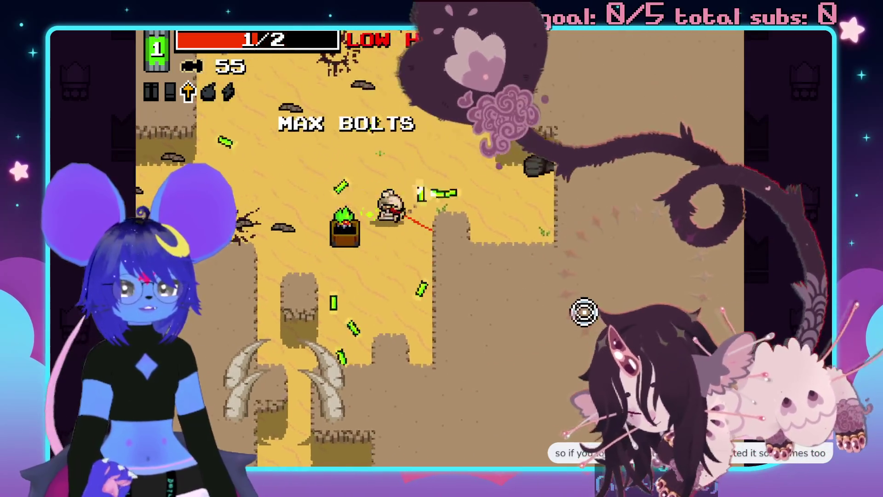
pyautogui.click(418, 372)
pyautogui.press('s')
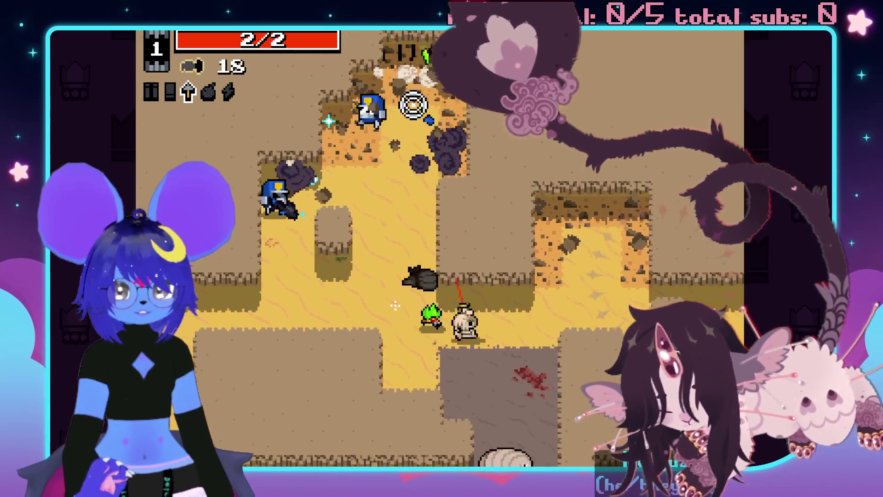
# Clear more bandits across 1-1 with the crossbow, then pause at 13 kills.
pyautogui.press('d')
pyautogui.click(293, 147)
pyautogui.click(262, 244)
pyautogui.click(243, 247)
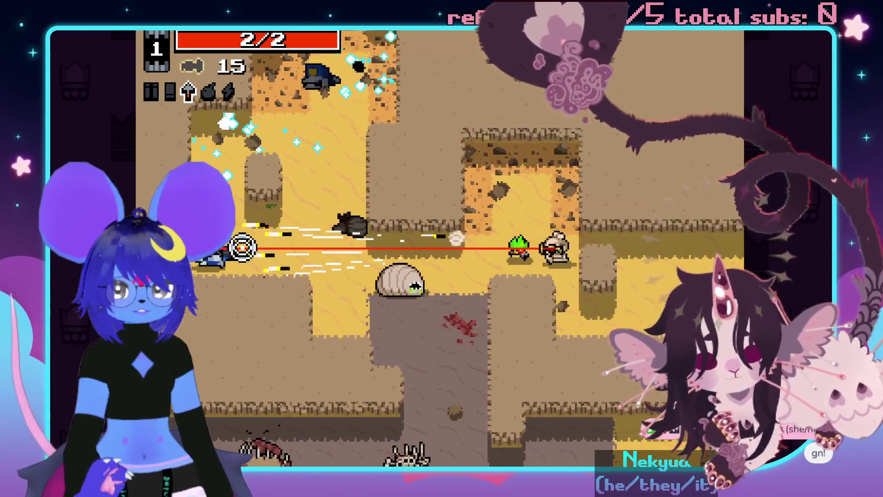
pyautogui.press('d')
pyautogui.click(286, 198)
pyautogui.press('s')
pyautogui.click(333, 167)
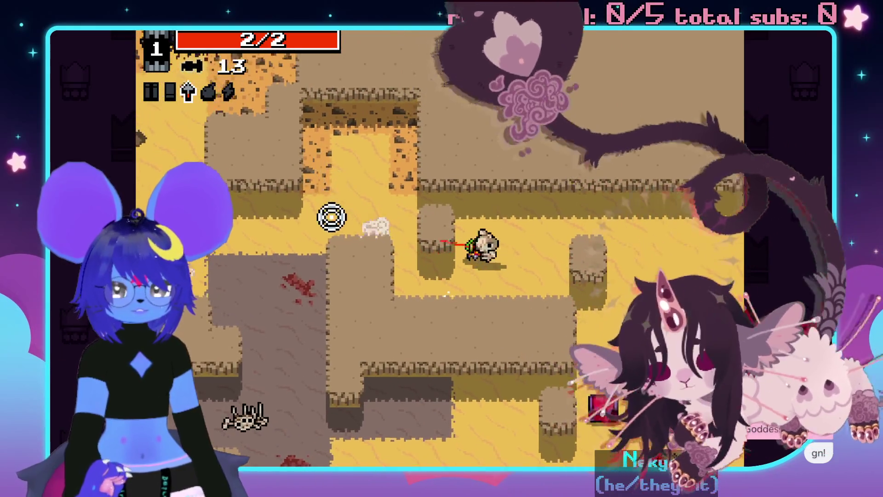
pyautogui.press('w')
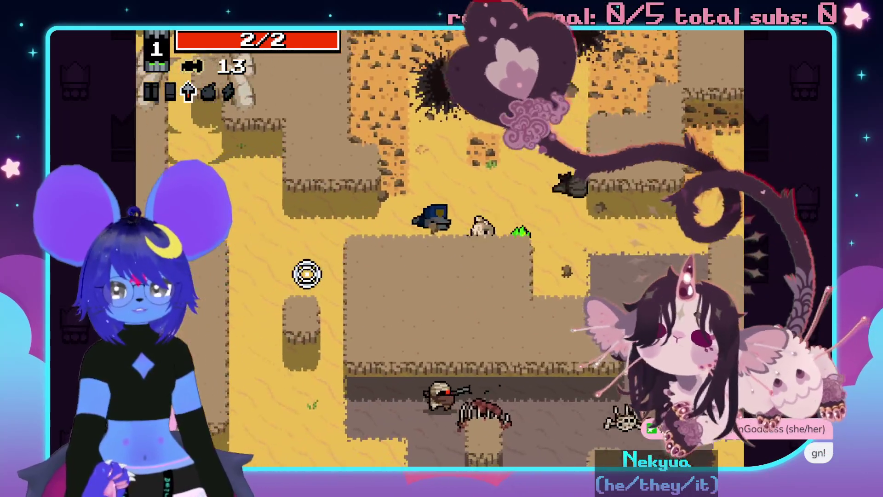
pyautogui.press('w')
pyautogui.click(529, 188)
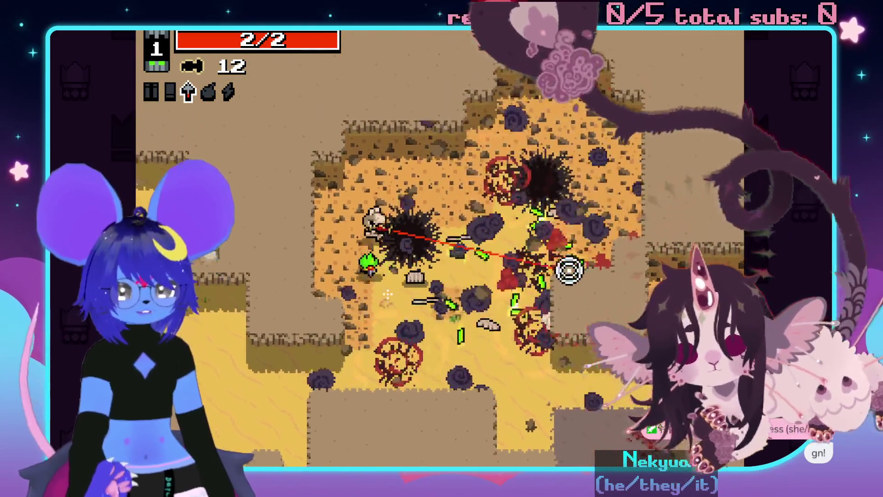
pyautogui.press('s')
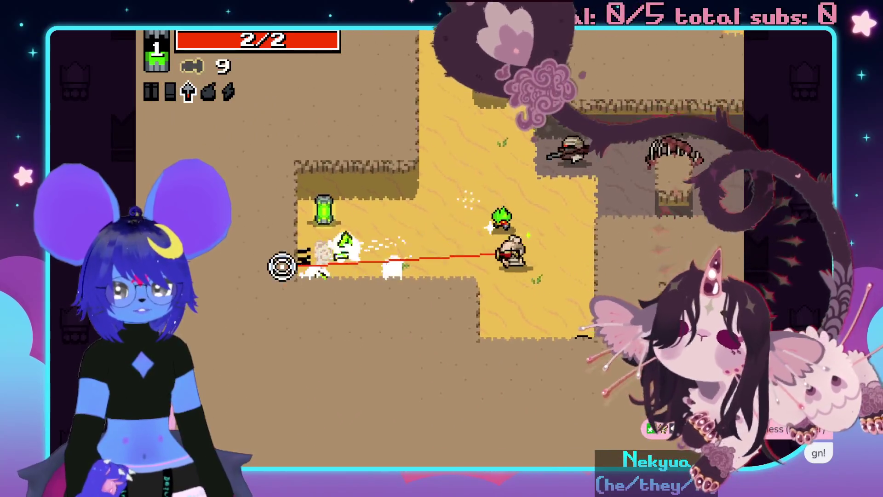
pyautogui.click(470, 127)
pyautogui.press('Escape')
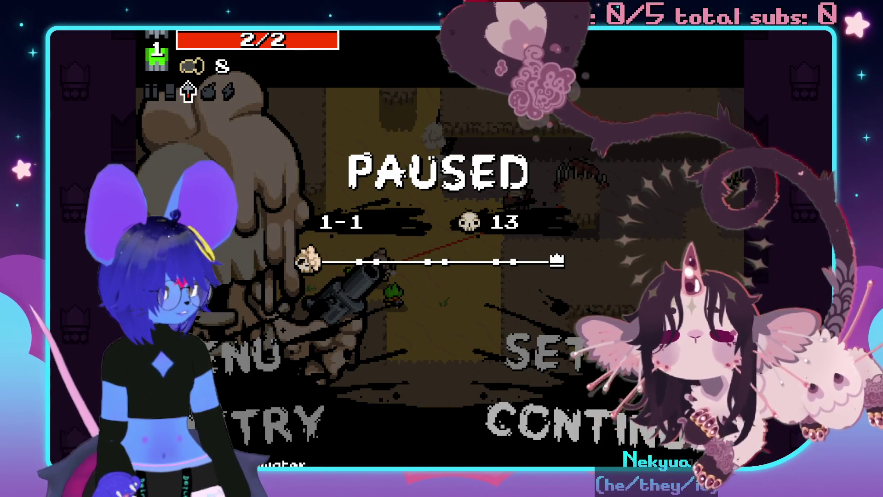
pyautogui.click(571, 416)
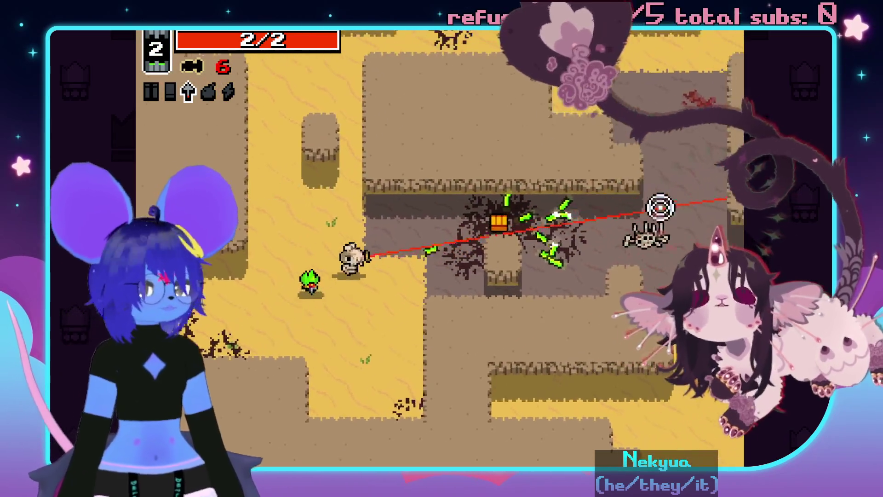
# Grab the ammo chest, shoot the bandit to the lower right, and move up past the chest.
pyautogui.press('d')
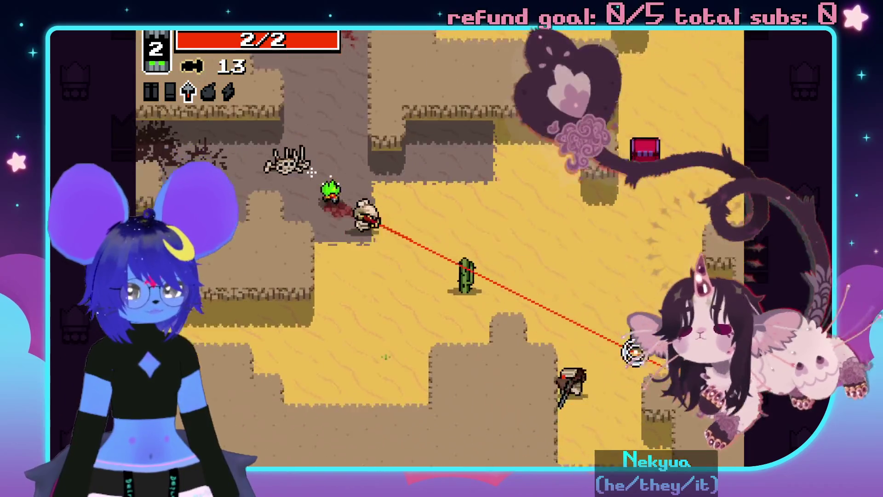
pyautogui.press('s')
pyautogui.click(546, 386)
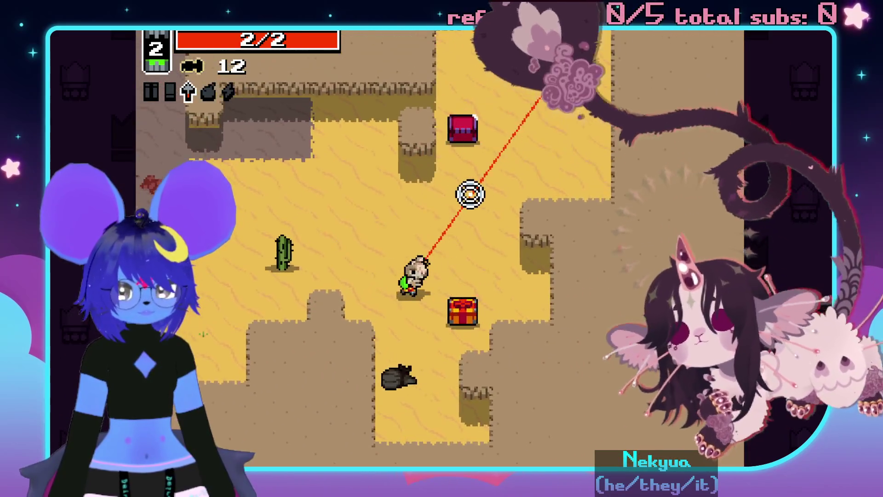
pyautogui.press('a')
pyautogui.hotkey('w', 'd')
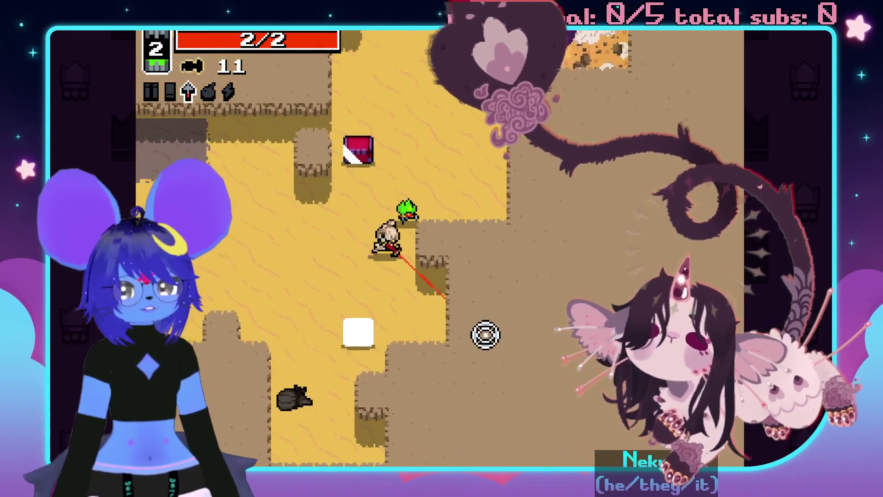
pyautogui.press('w')
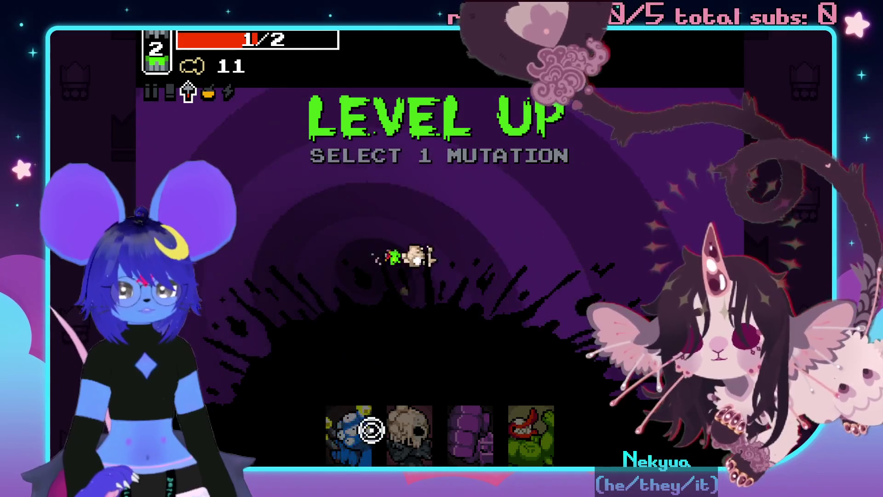
# Choose the Rhino Skin mutation, then shoot down the scorpion while collecting bolts.
pyautogui.click(399, 425)
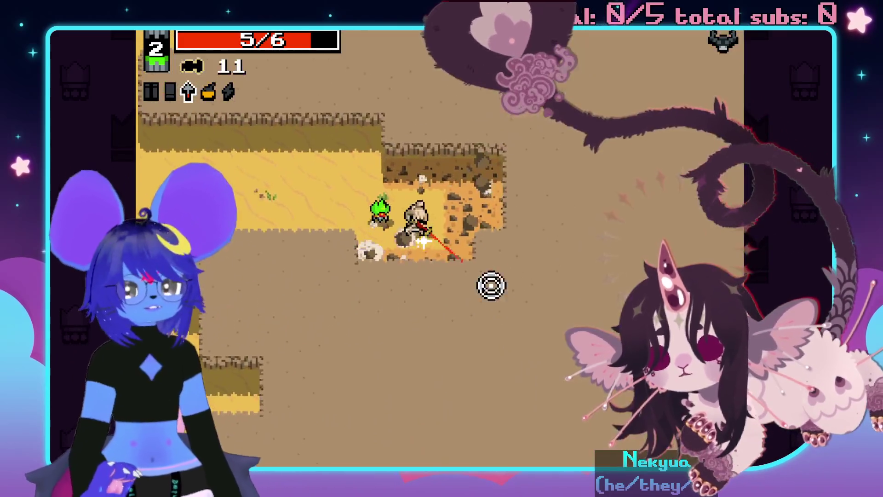
pyautogui.click(253, 223)
pyautogui.click(234, 296)
pyautogui.press('w')
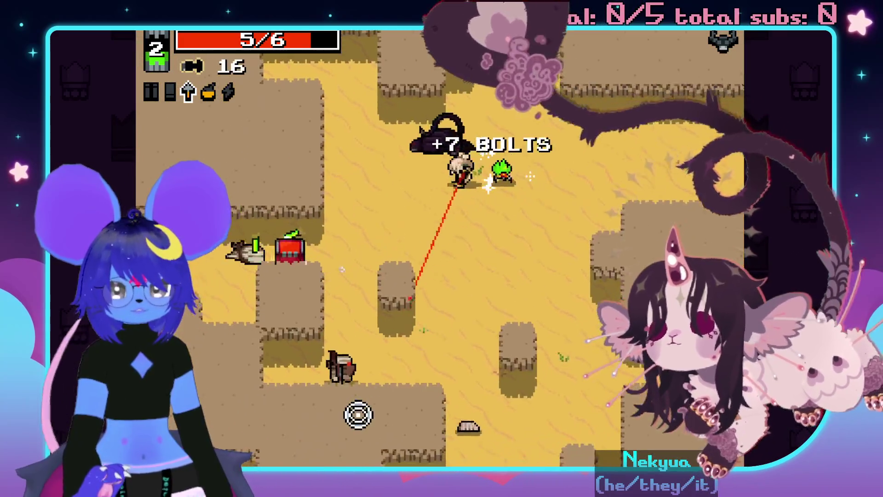
pyautogui.click(415, 454)
# Fire bolts to the right, near the cactus area, and upward at the remaining enemies.
pyautogui.click(509, 221)
pyautogui.click(501, 426)
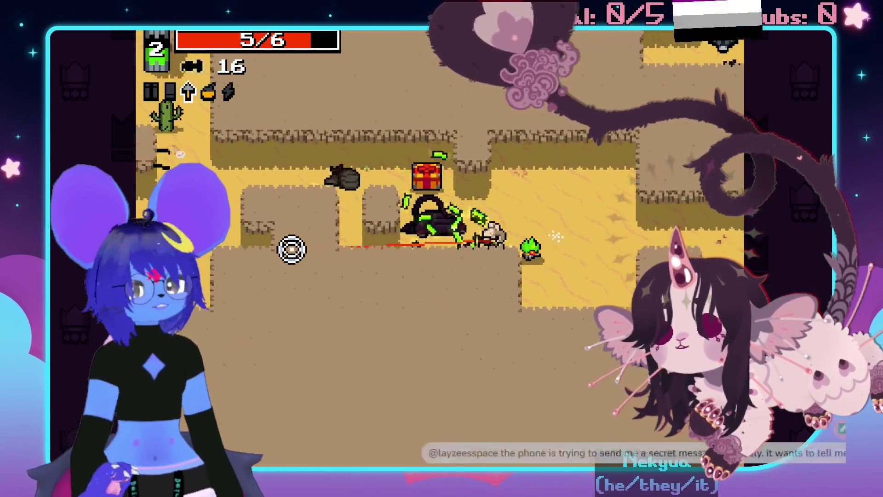
pyautogui.click(527, 177)
pyautogui.click(460, 86)
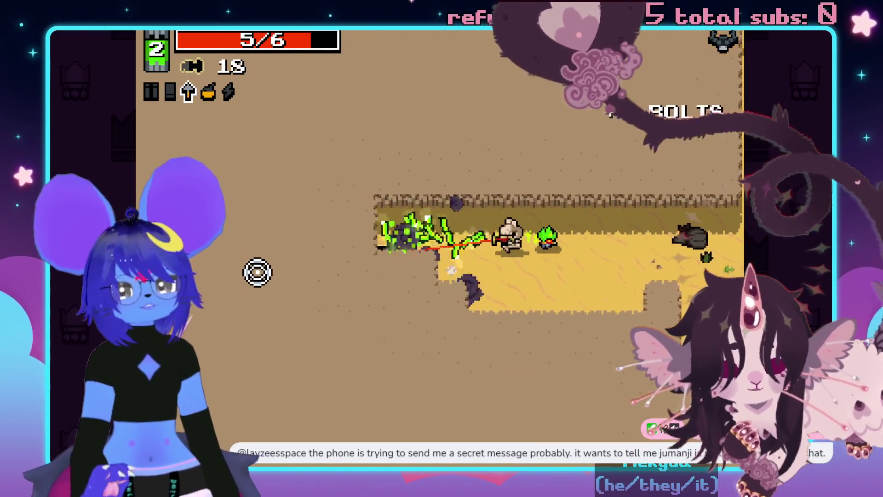
# Collect the rads and walk right, then up into new desert terrain.
pyautogui.press('a')
pyautogui.press('d')
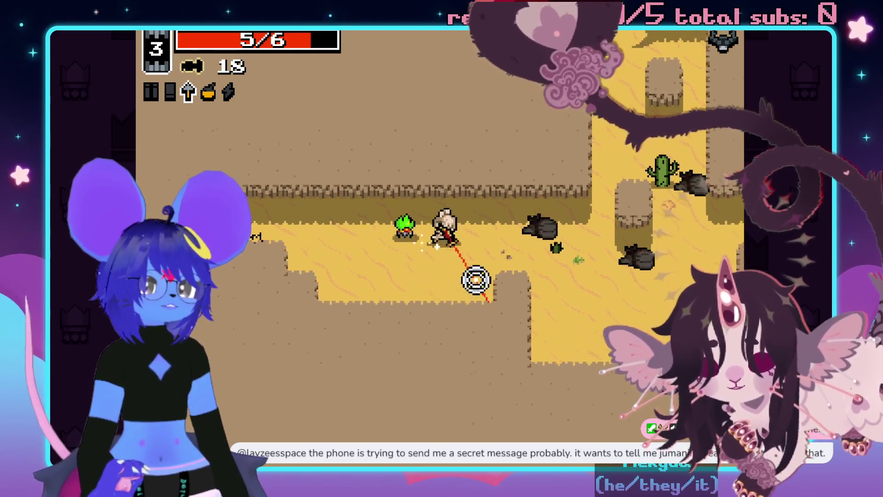
pyautogui.press('d')
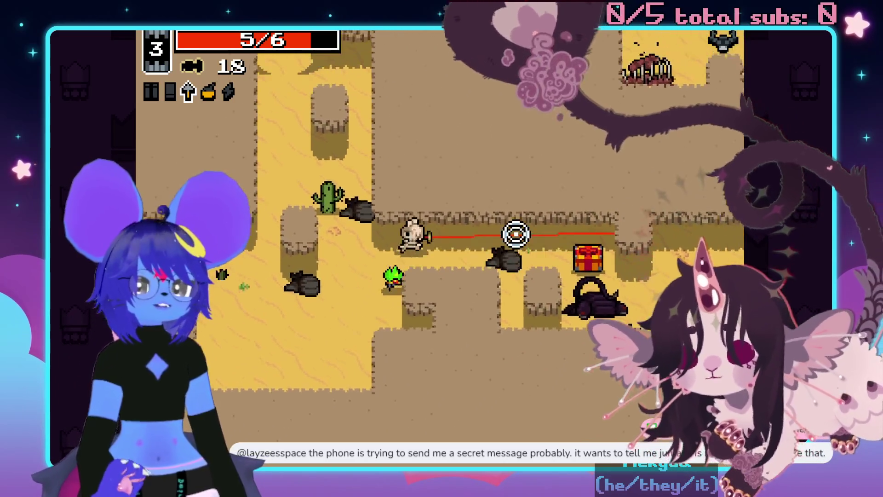
pyautogui.press('d')
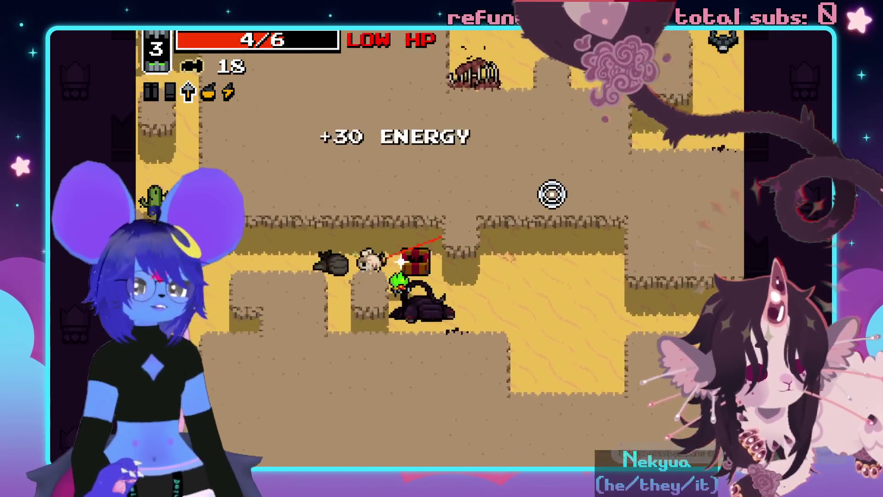
pyautogui.press('d')
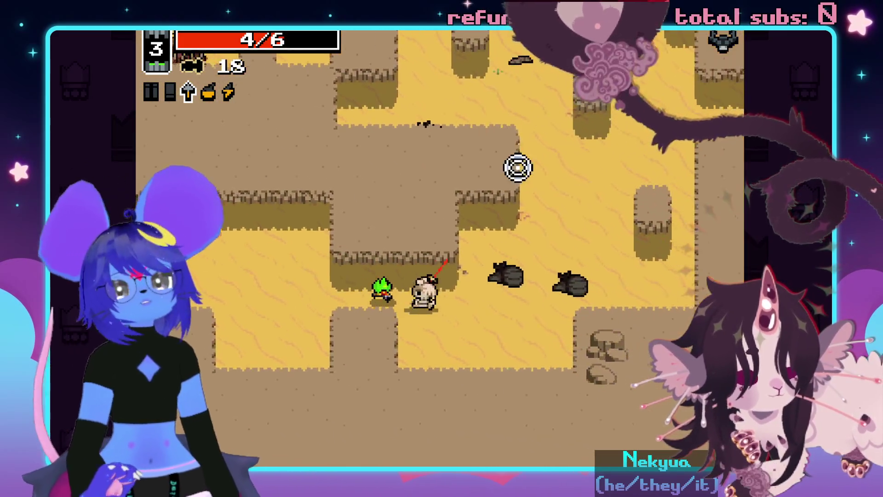
pyautogui.press('w')
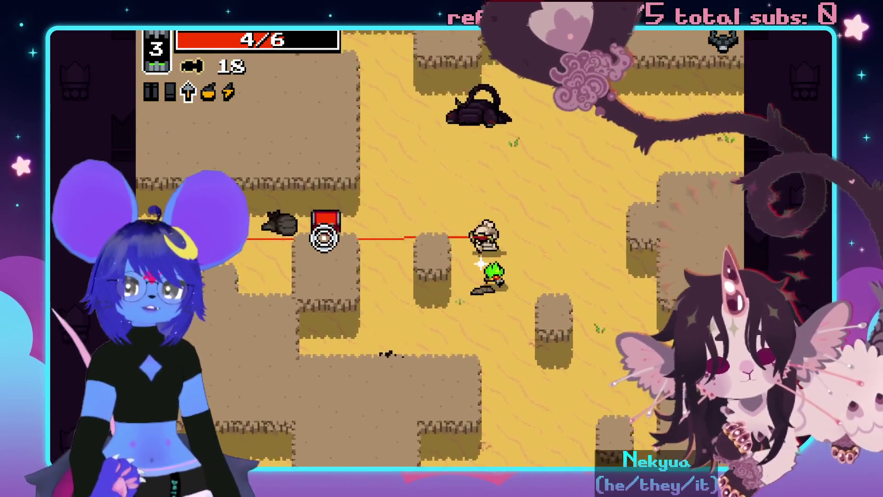
# Shoot the enemies ahead and walk onto the ammo chest to open it.
pyautogui.click(276, 285)
pyautogui.click(306, 288)
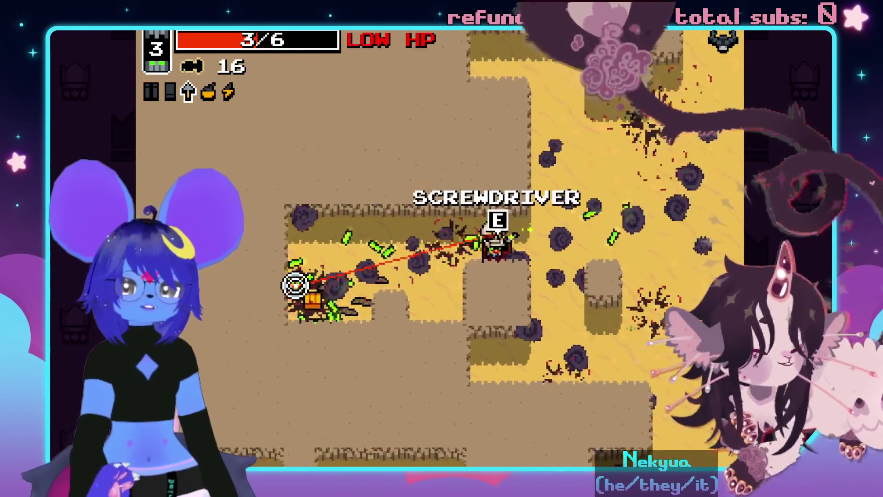
pyautogui.press('d')
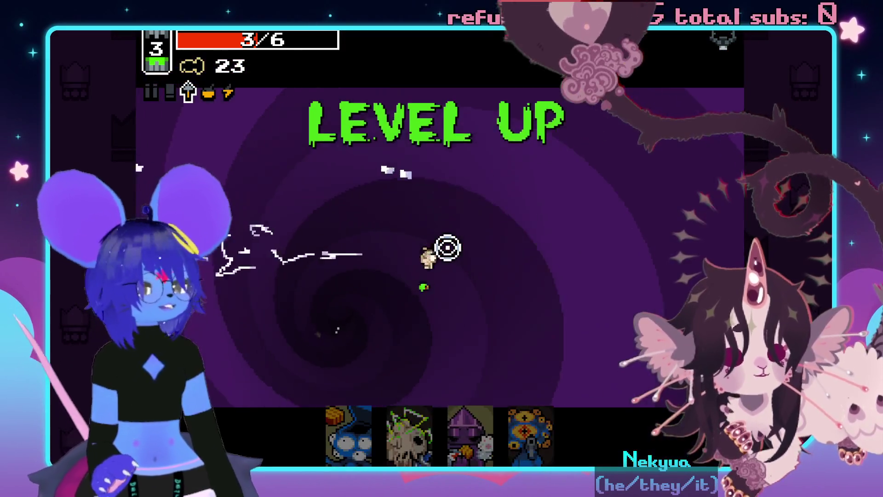
# Restart with Retry from the pause menu and shoot down the first approaching enemies.
pyautogui.press('Escape')
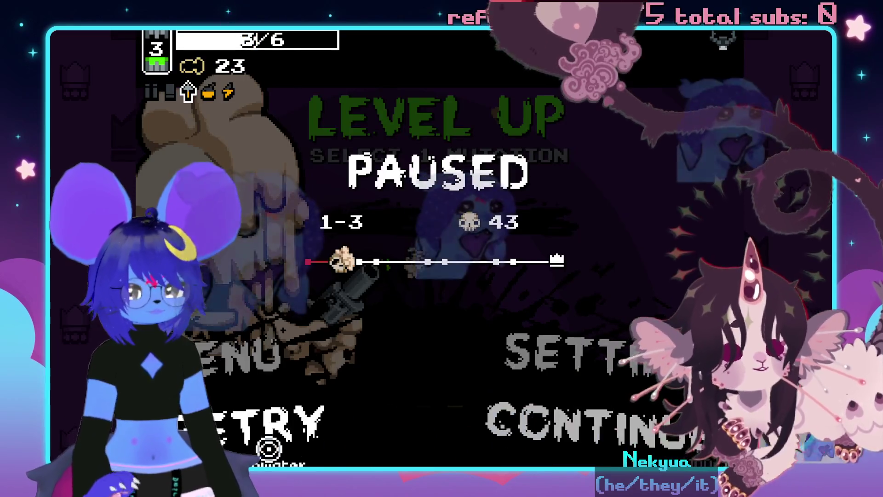
pyautogui.click(503, 372)
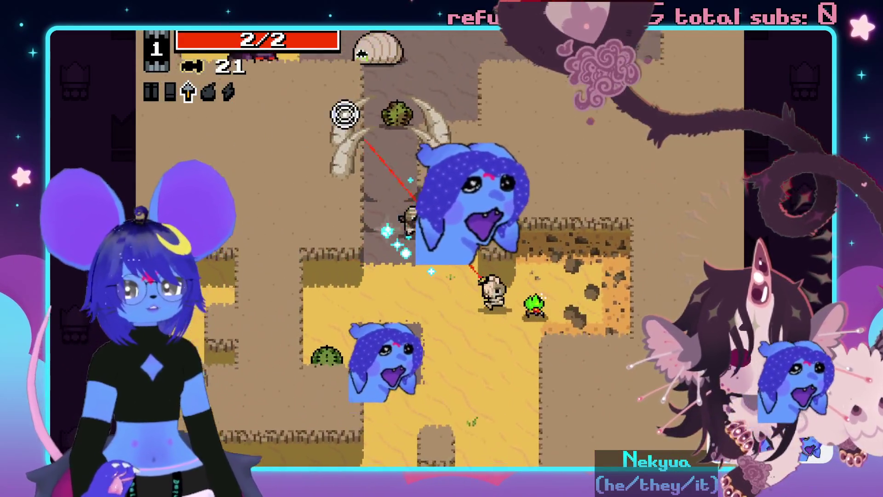
pyautogui.click(346, 121)
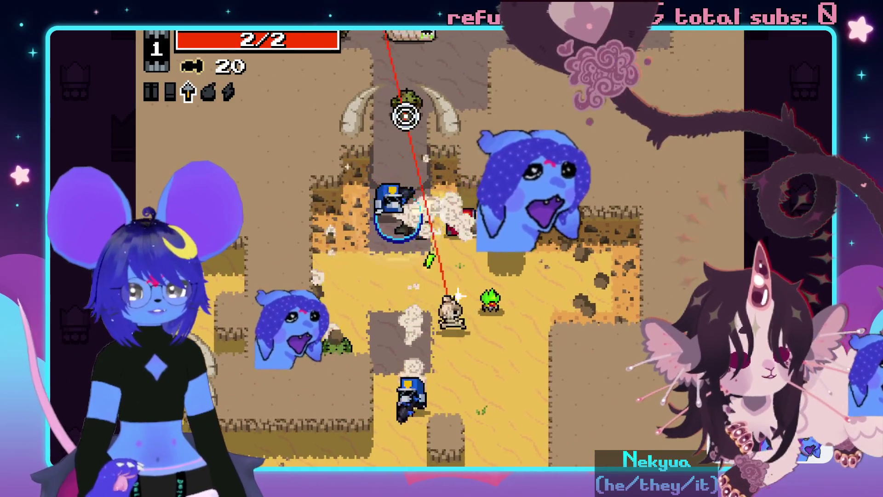
pyautogui.click(460, 133)
pyautogui.click(391, 436)
pyautogui.click(414, 465)
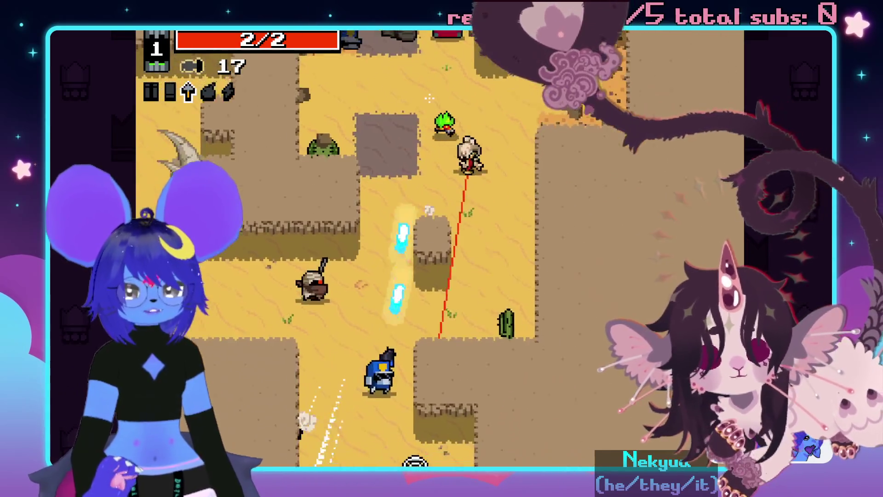
pyautogui.click(274, 377)
pyautogui.click(391, 172)
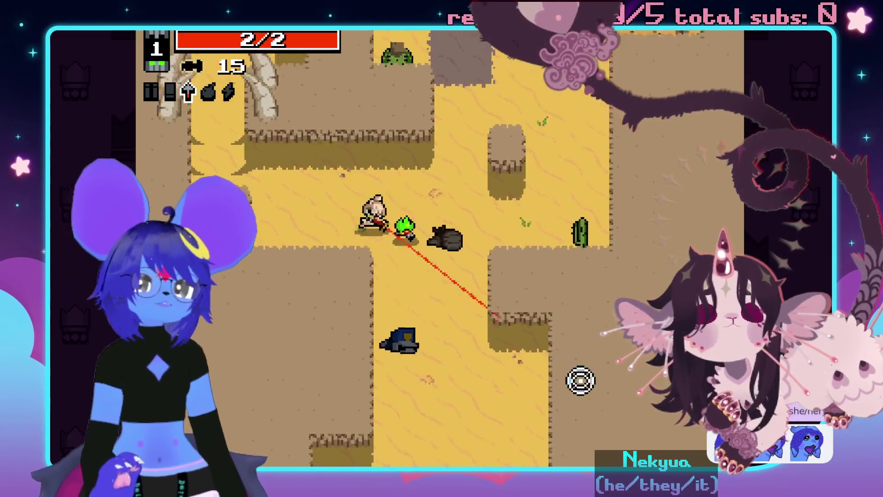
# Clear the corridor, then move up and blast the enemies beyond the bone horns.
pyautogui.press('s')
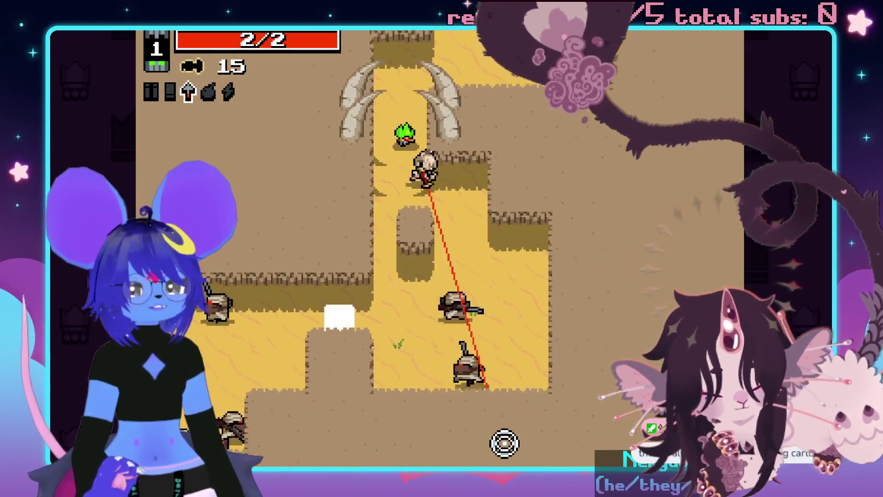
pyautogui.click(434, 420)
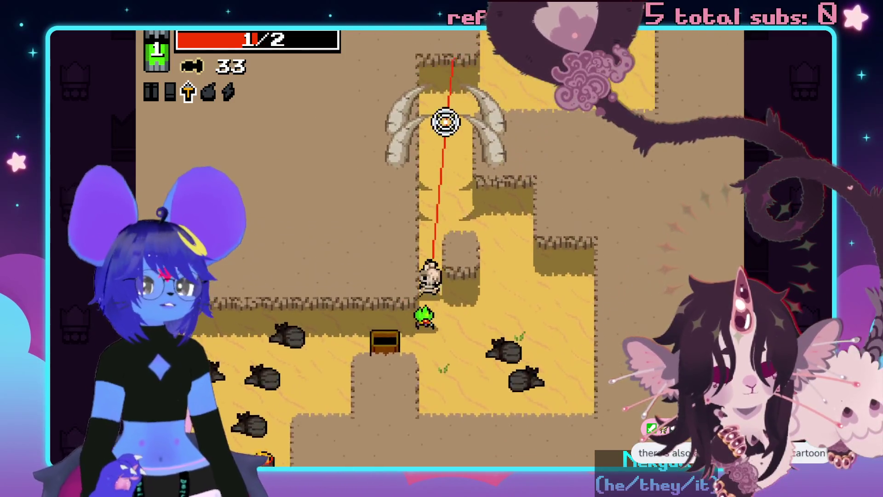
pyautogui.press('w')
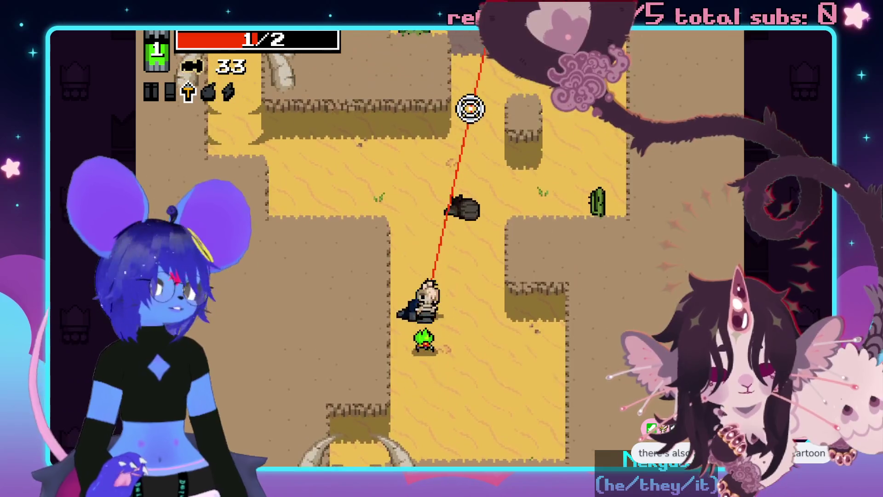
pyautogui.press('w')
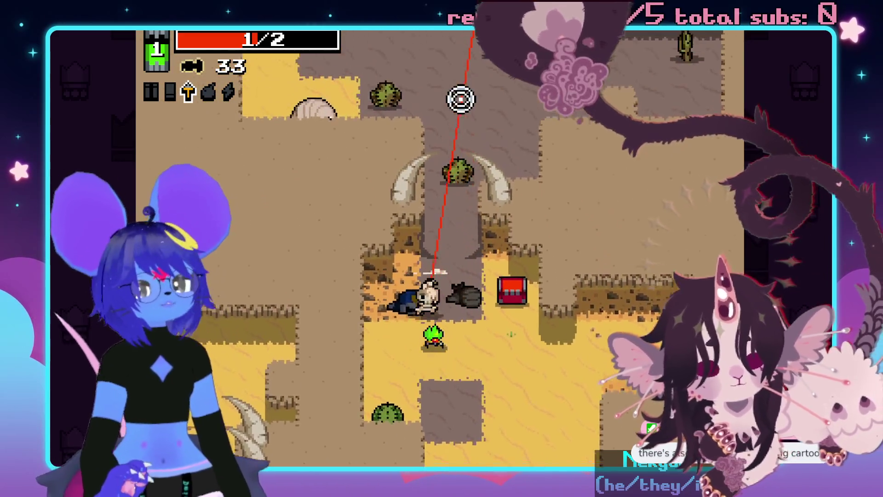
pyautogui.click(502, 106)
pyautogui.click(510, 106)
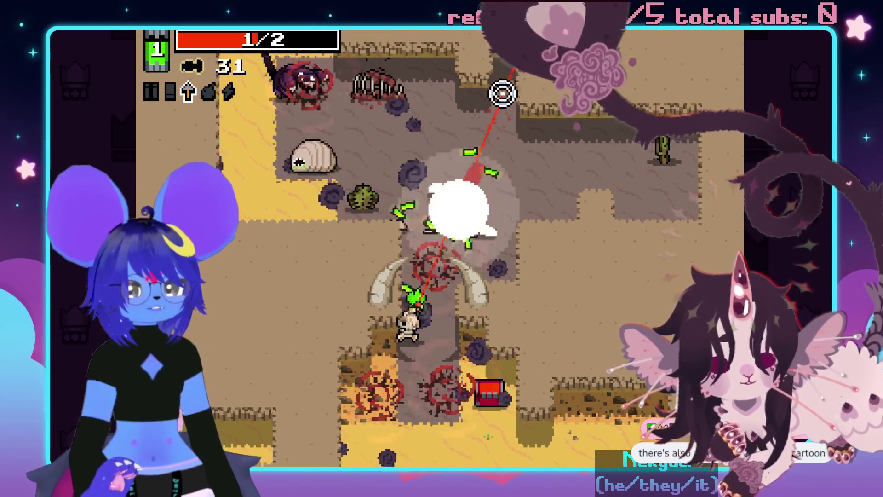
pyautogui.click(501, 90)
pyautogui.click(457, 112)
# Head toward the health pickup, shoot the remaining enemies, and collect the shells.
pyautogui.press('w')
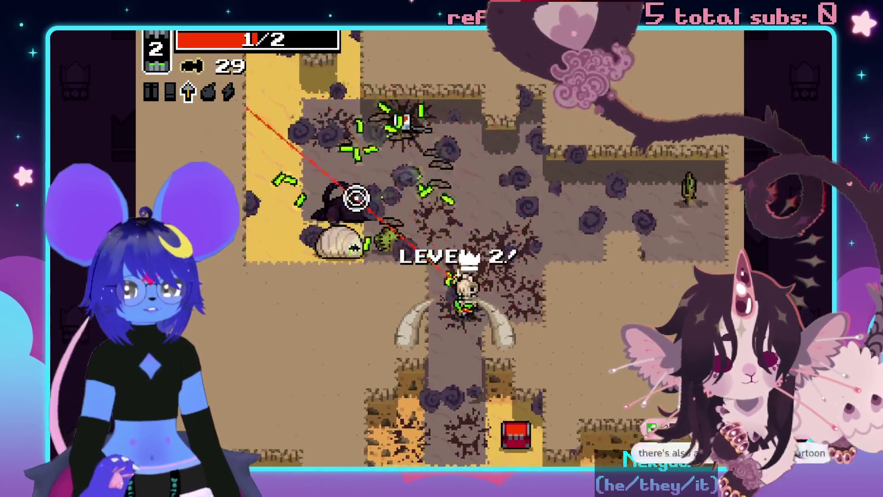
pyautogui.click(315, 244)
pyautogui.click(306, 292)
pyautogui.click(321, 253)
pyautogui.press('a')
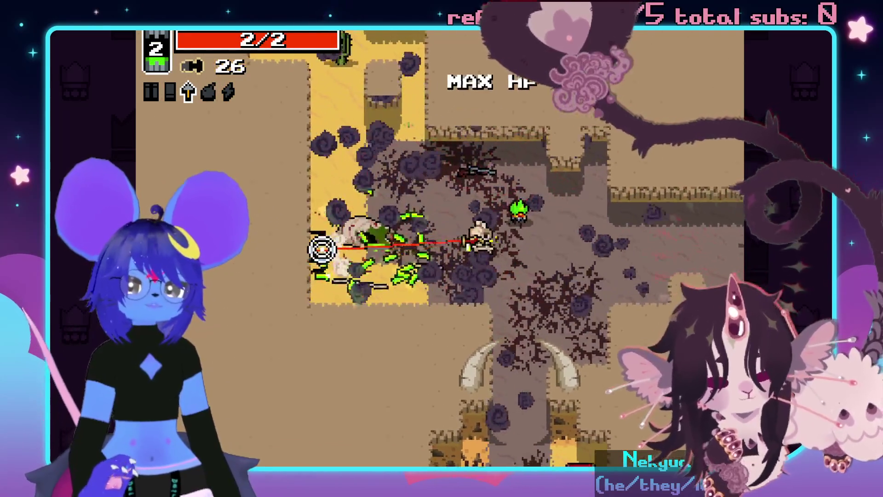
pyautogui.press('w')
# Shoot the enemies up the narrow corridor and move up-left toward the chest.
pyautogui.click(453, 138)
pyautogui.press('w')
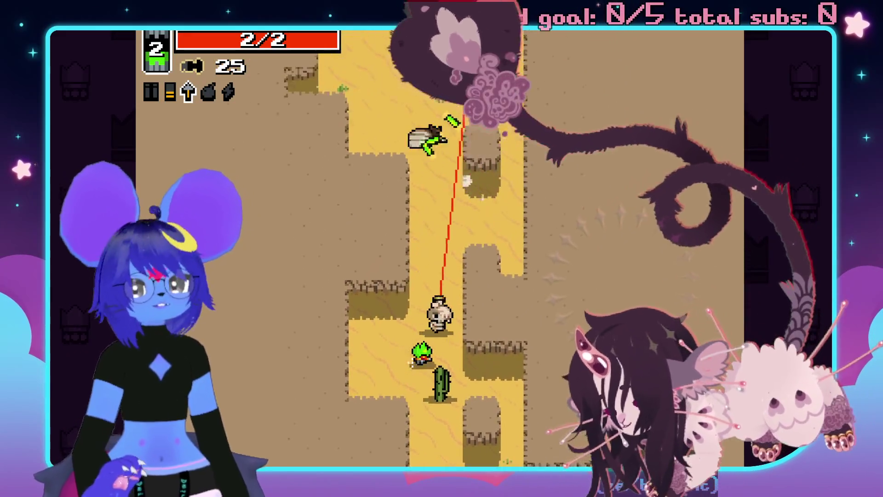
pyautogui.click(451, 164)
pyautogui.click(308, 154)
pyautogui.press('a')
pyautogui.press('w')
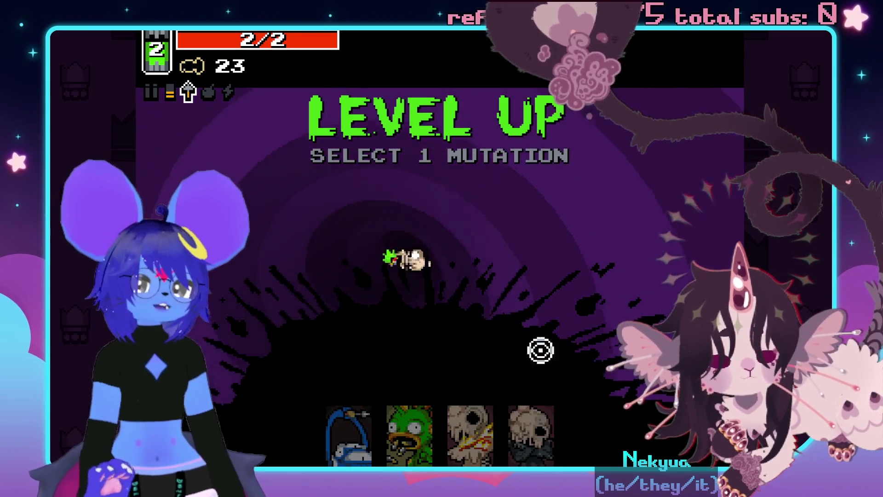
# Pause, resume, then pause again and choose Retry to abandon the run.
pyautogui.press('Escape')
pyautogui.click(653, 437)
pyautogui.press('Escape')
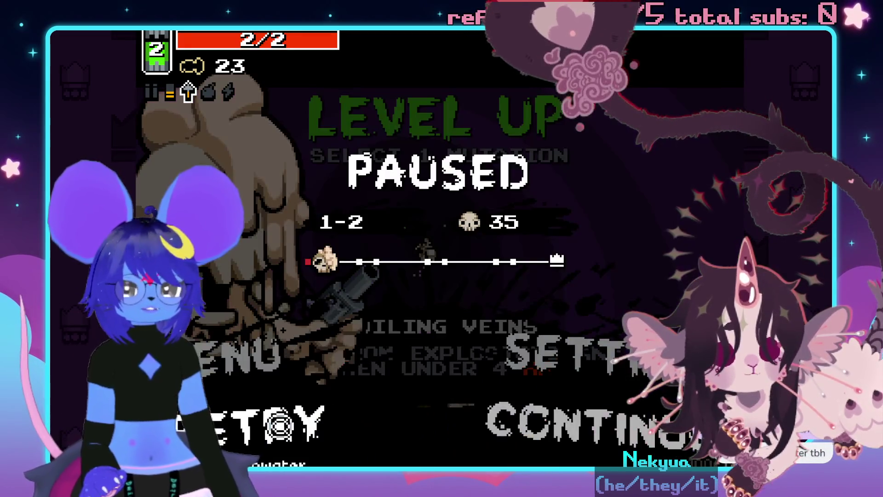
pyautogui.click(606, 393)
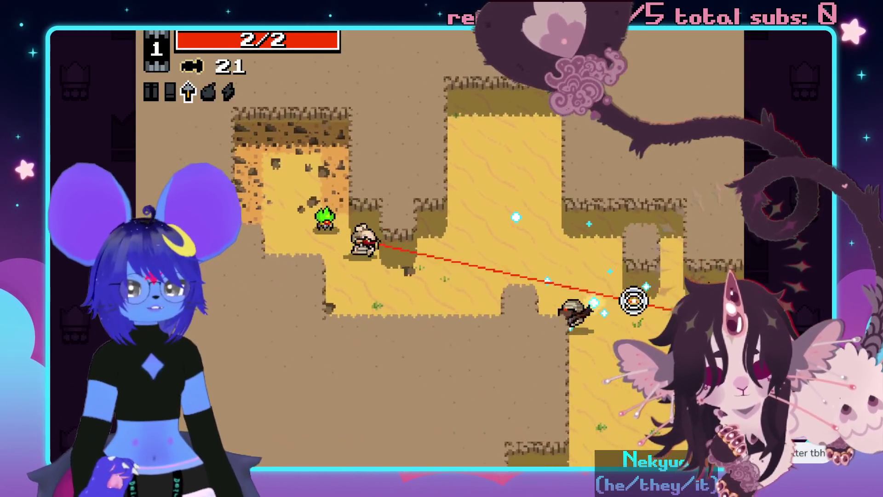
# Shoot at the IDPD police, and after dying start a fresh 1-1 run against desert bandits.
pyautogui.click(639, 305)
pyautogui.click(547, 258)
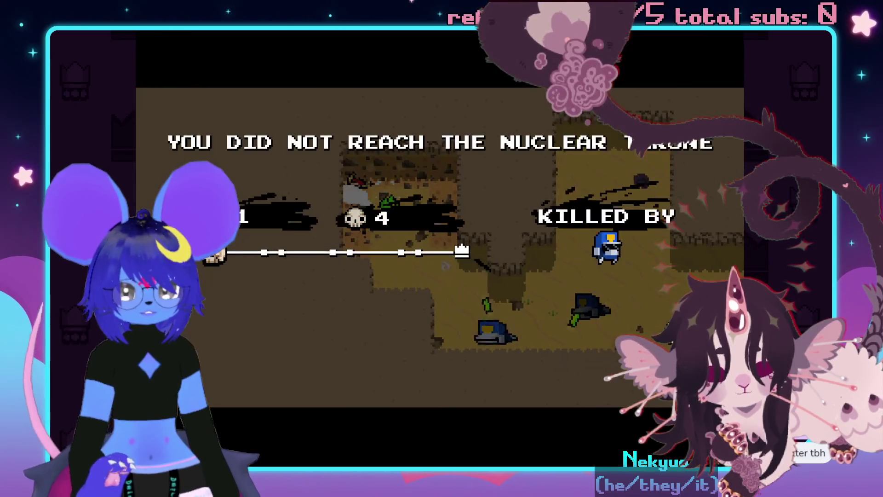
pyautogui.click(439, 406)
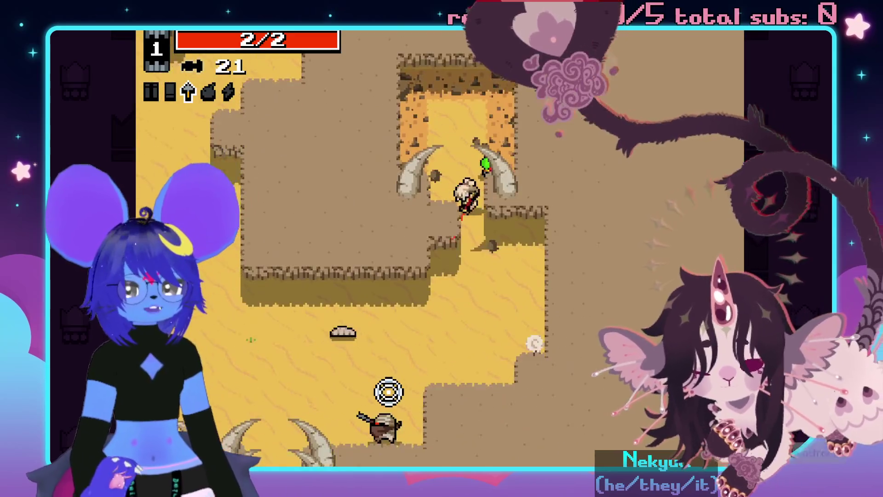
pyautogui.click(359, 389)
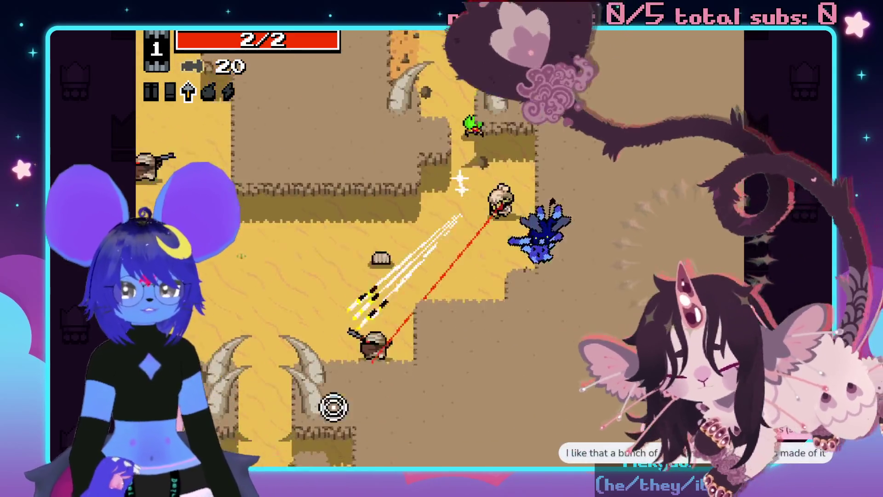
# Shoot the desert enemies and the scorpion with crossbow bolts.
pyautogui.click(278, 303)
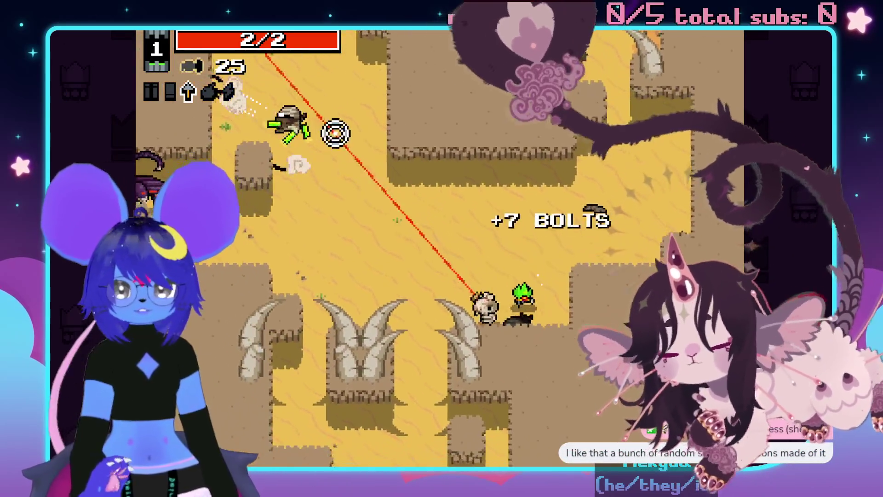
pyautogui.click(276, 222)
pyautogui.click(324, 205)
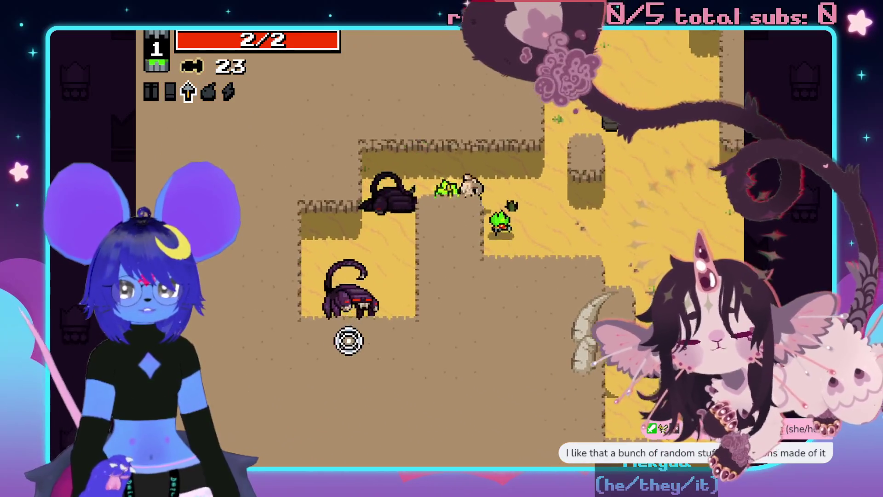
pyautogui.click(363, 347)
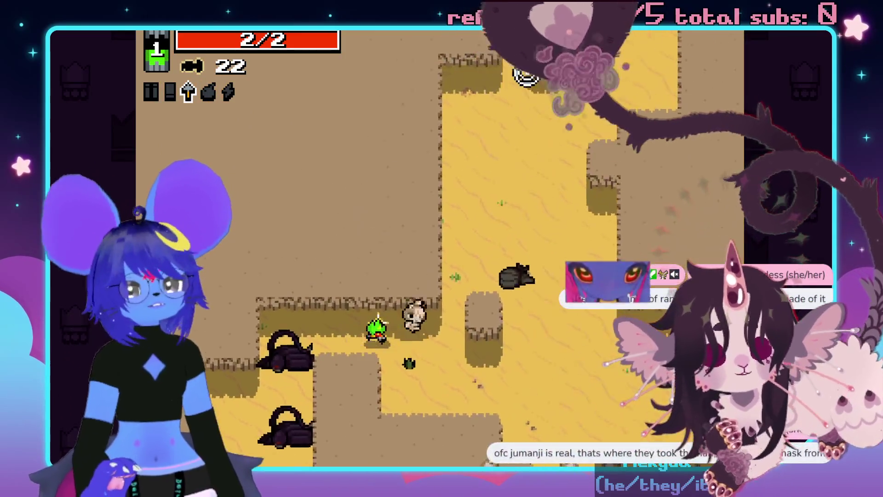
# Fire crossbow bolts at the enemies ahead, including the one guarding the chest.
pyautogui.click(529, 83)
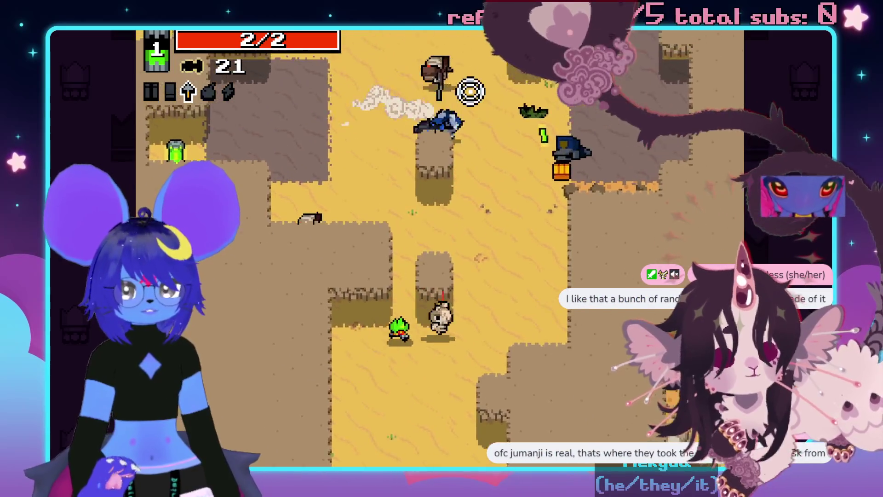
pyautogui.click(456, 94)
pyautogui.click(420, 92)
pyautogui.click(333, 340)
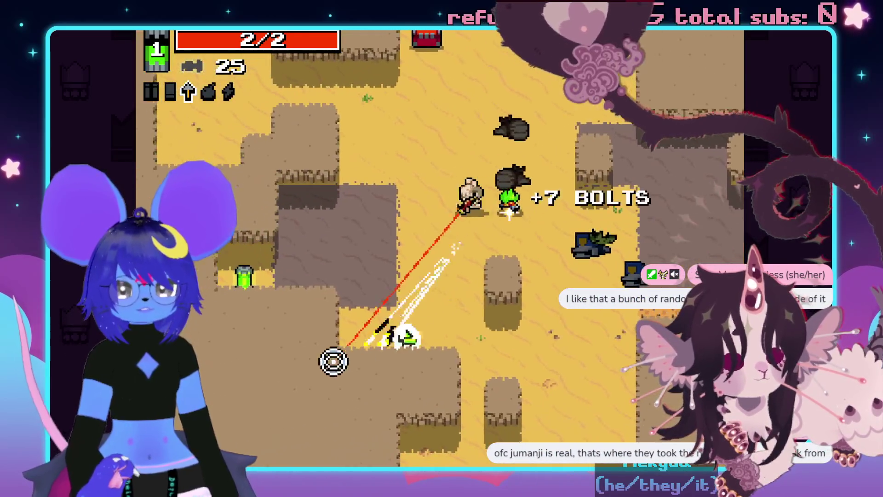
pyautogui.click(312, 248)
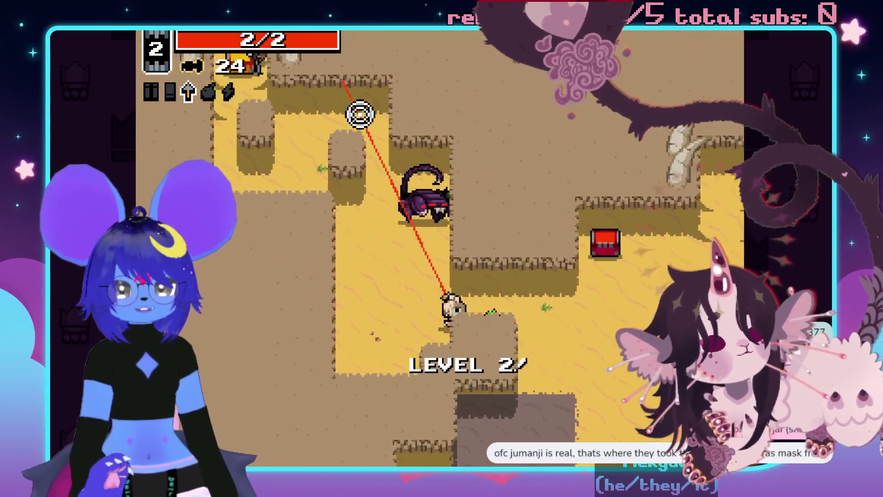
pyautogui.click(439, 122)
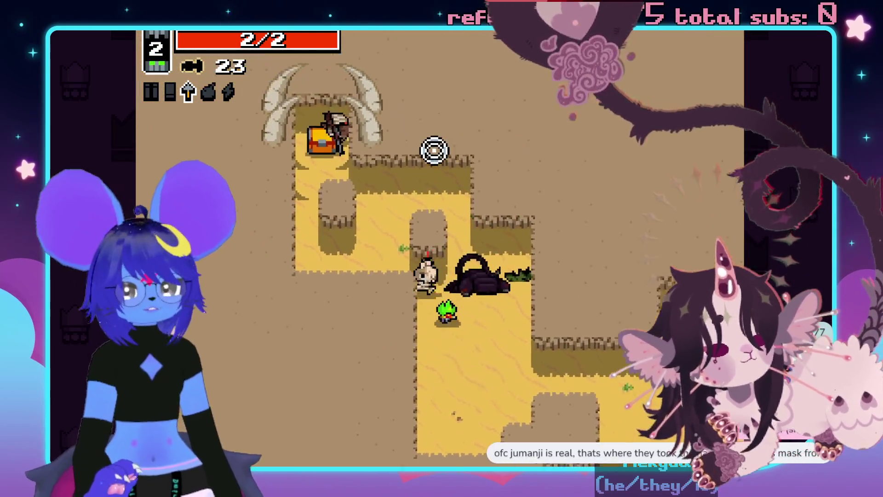
pyautogui.click(473, 141)
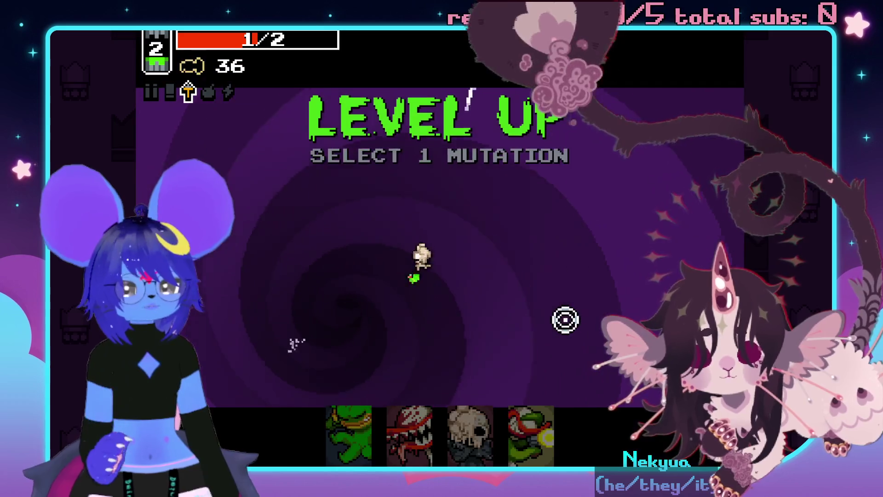
# Choose the Extra Feet mutation, shoot the enemy to the left, and pick up bolts.
pyautogui.click(351, 420)
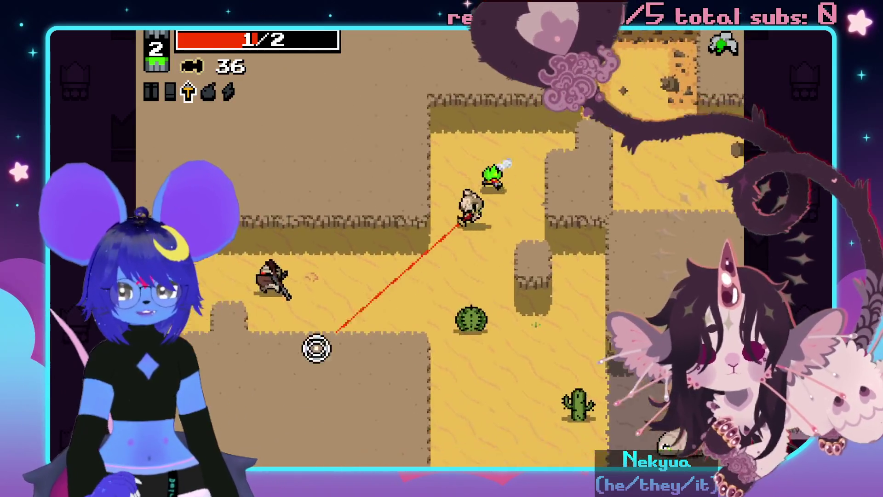
pyautogui.click(238, 272)
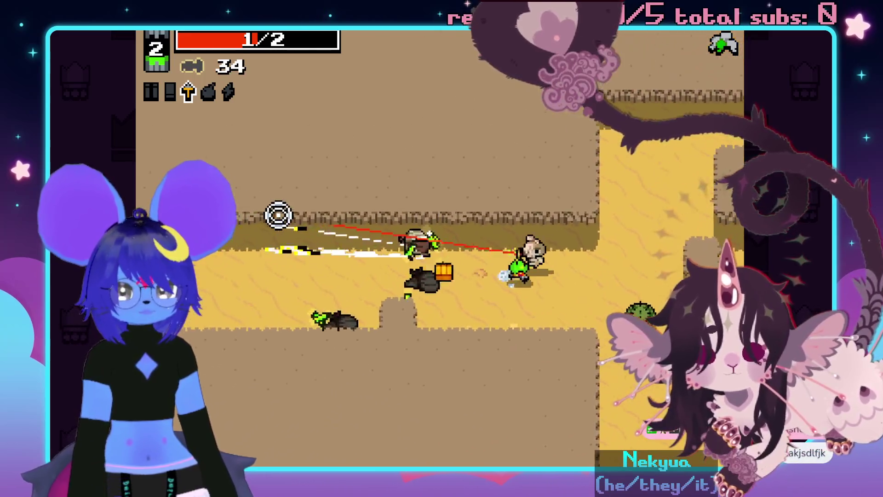
pyautogui.press('a')
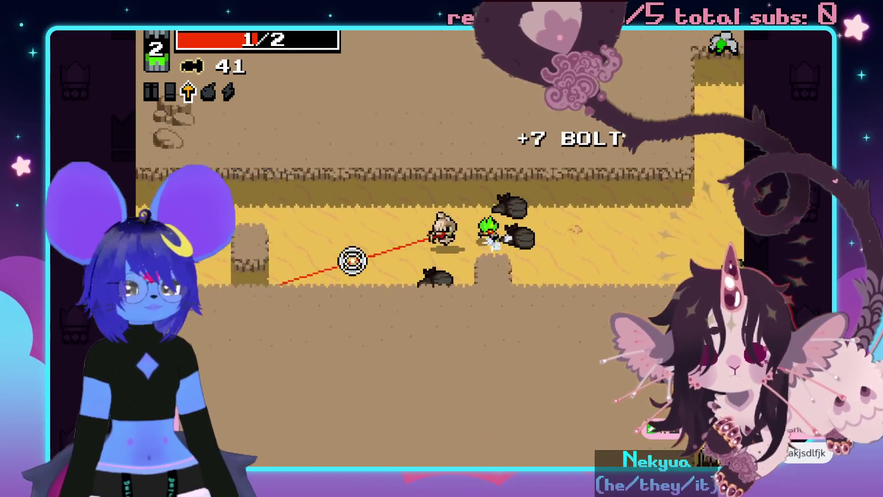
pyautogui.press('d')
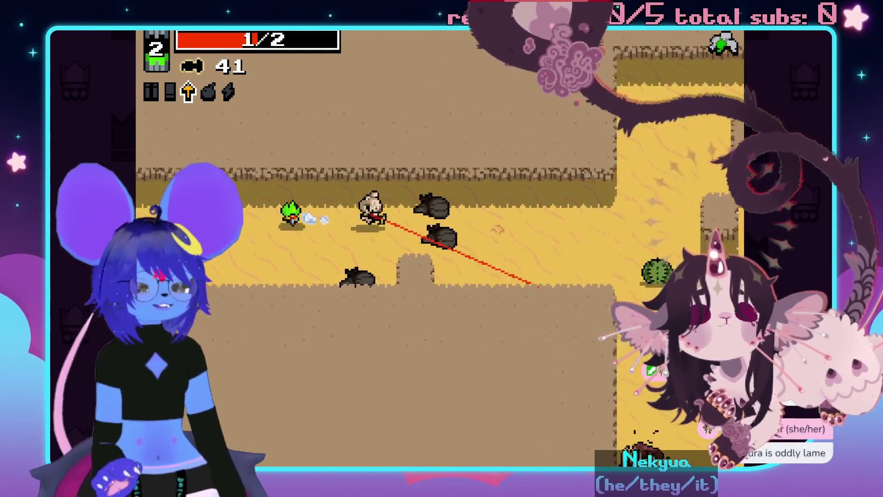
pyautogui.press('a')
# Fire at the enemy group to the lower right and collect the dropped bolts.
pyautogui.click(627, 388)
pyautogui.click(615, 410)
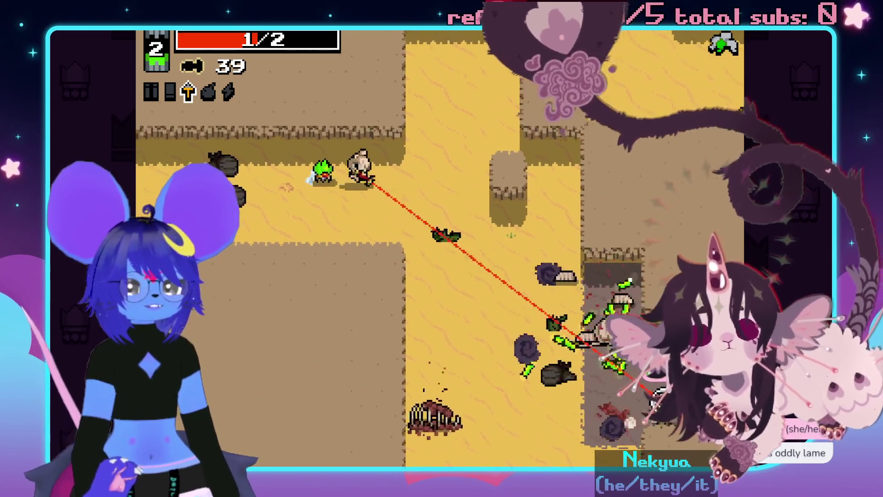
pyautogui.click(626, 398)
pyautogui.press('d')
pyautogui.click(402, 439)
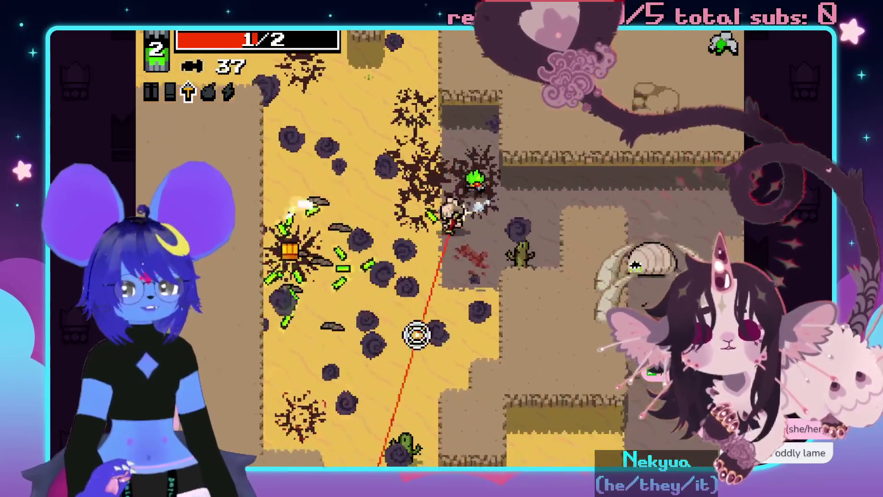
pyautogui.press('a')
# Advance right while firing at the enemies ahead and below.
pyautogui.click(647, 296)
pyautogui.press('d')
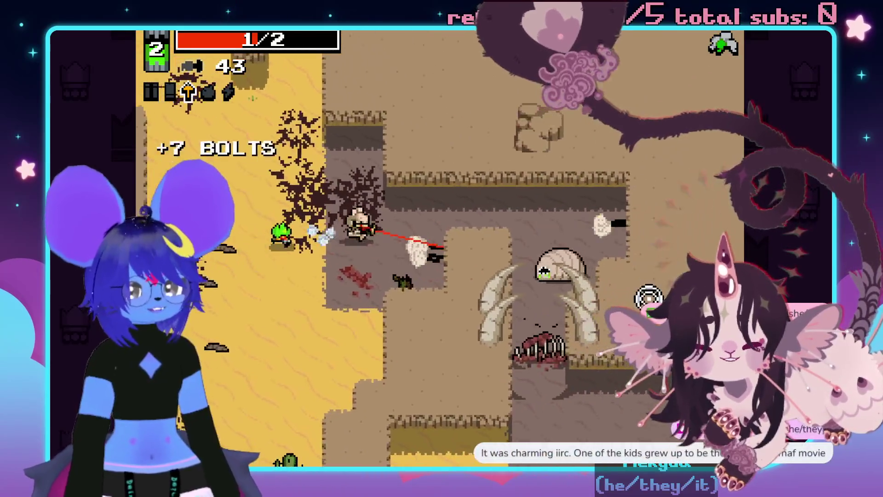
pyautogui.click(578, 359)
pyautogui.press('d')
pyautogui.click(558, 373)
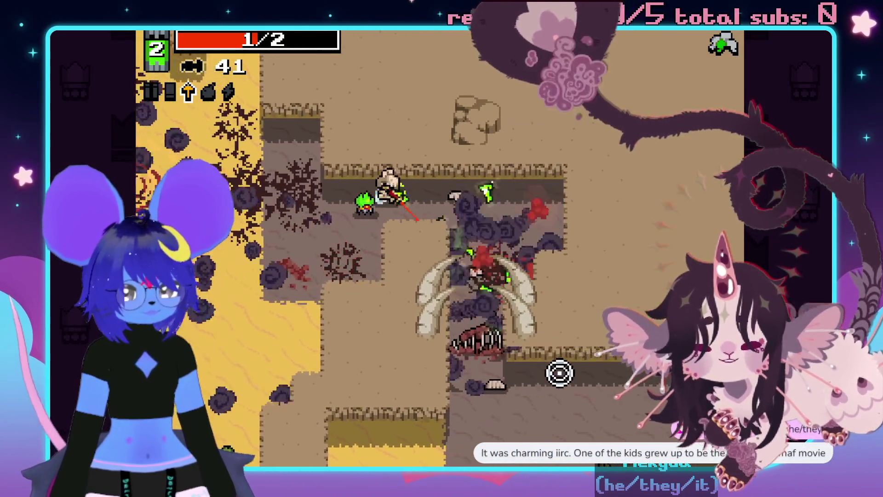
pyautogui.click(442, 441)
# Fight down and left, grab the ammo chest, then after dying quit to the library page.
pyautogui.press('s')
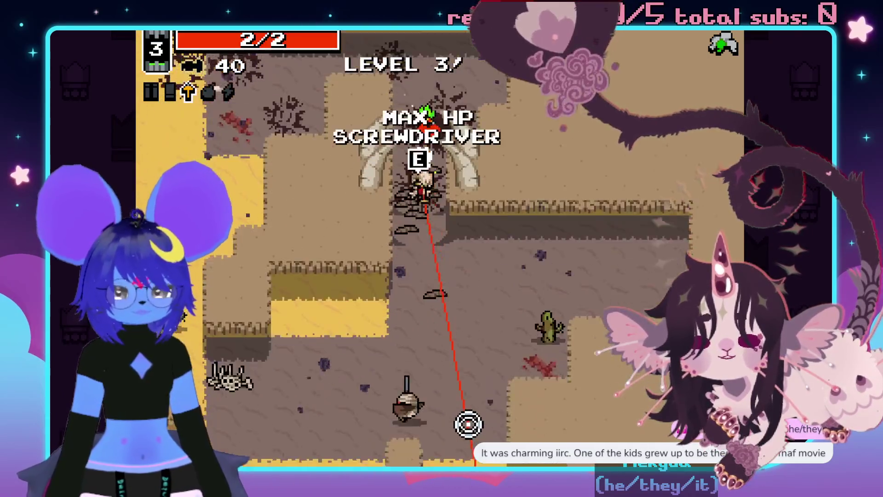
pyautogui.click(394, 455)
pyautogui.press('s')
pyautogui.click(285, 239)
pyautogui.click(440, 200)
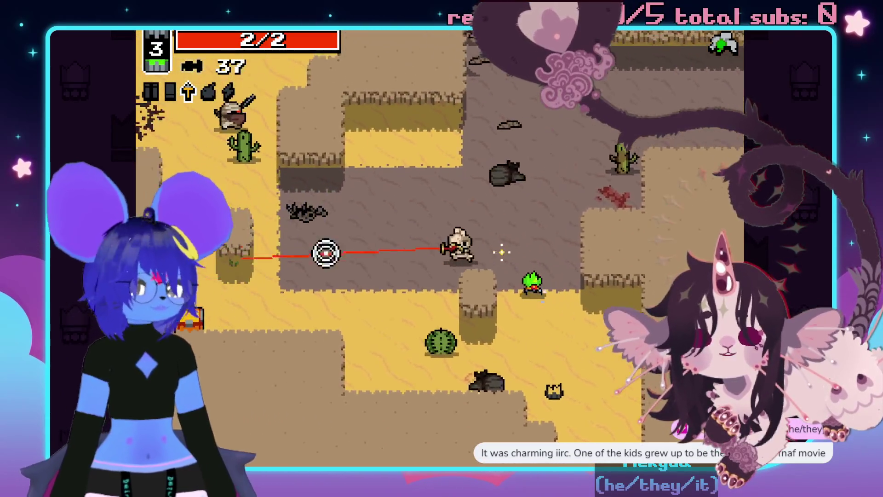
pyautogui.press('a')
pyautogui.press('d')
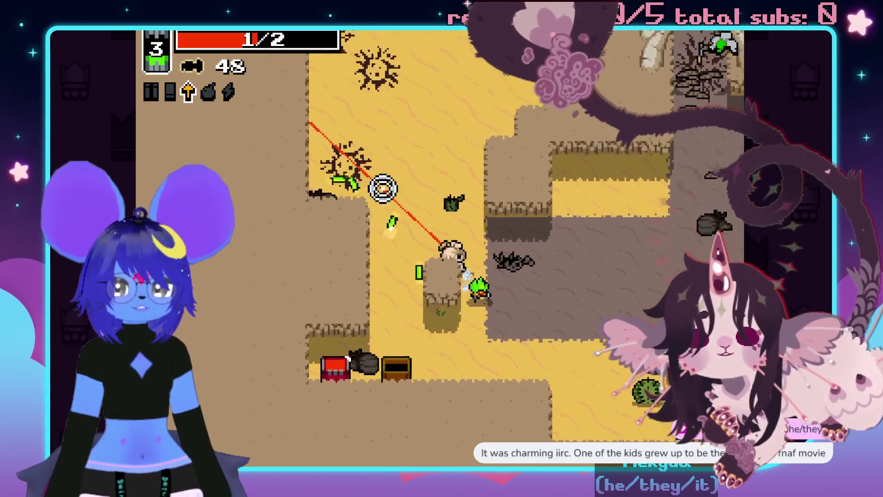
pyautogui.press('w')
pyautogui.press('a')
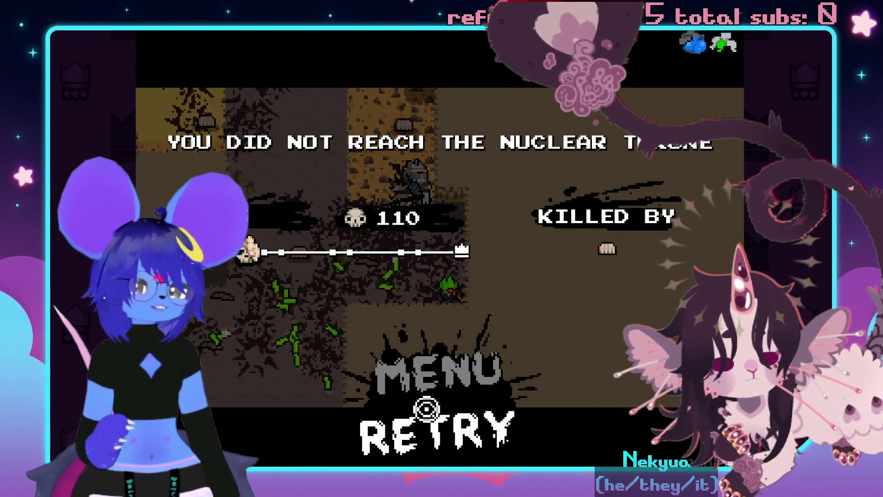
pyautogui.click(418, 374)
pyautogui.click(418, 336)
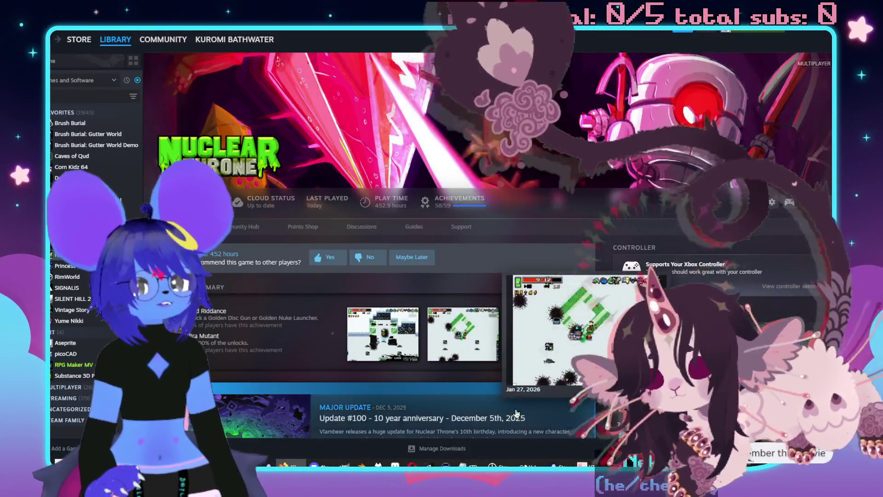
# Return to RPG Maker MV with Alt+Tab and pan across the Imp Bar Back Rooms map.
pyautogui.hotkey('alt', 'Tab')
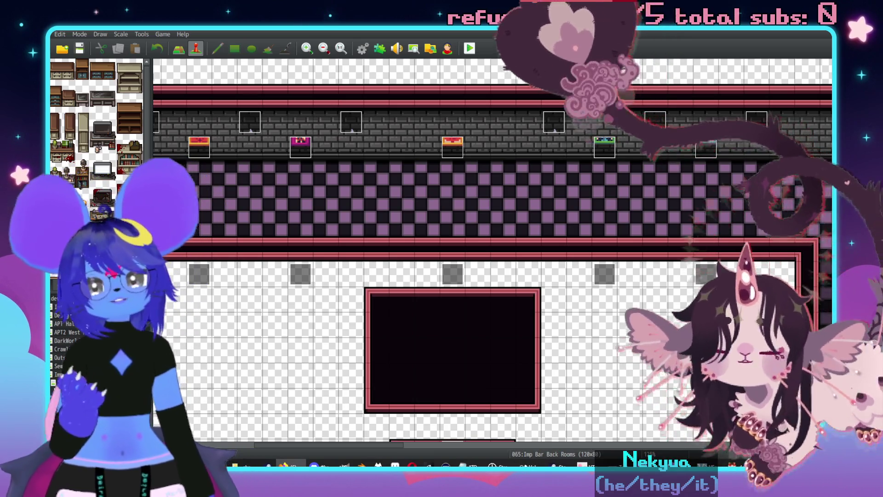
pyautogui.middleClick(581, 219)
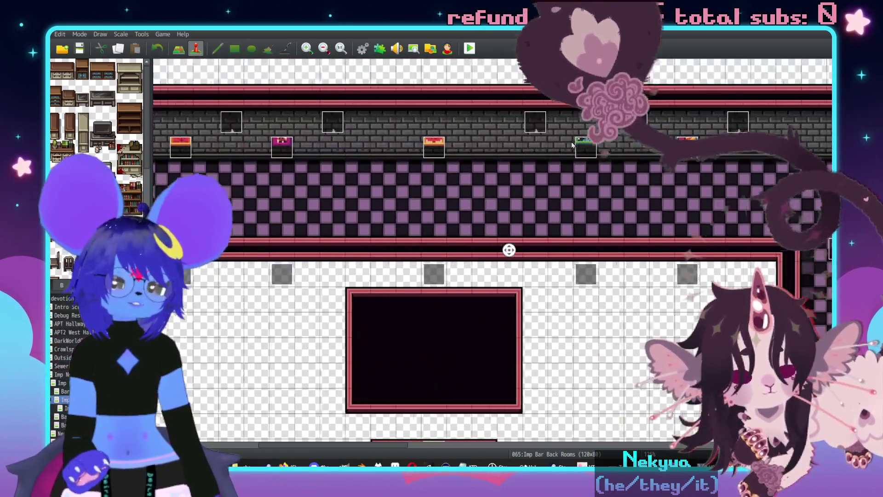
# Pan and scroll right and down to view the checkered hall and walled back rooms.
pyautogui.middleClick(578, 191)
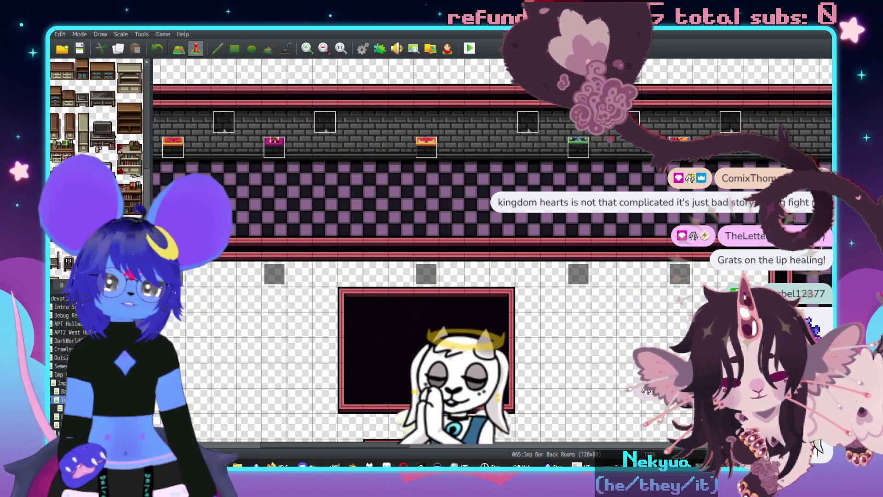
pyautogui.hscroll(3, 403, 159)
pyautogui.hscroll(5, 404, 159)
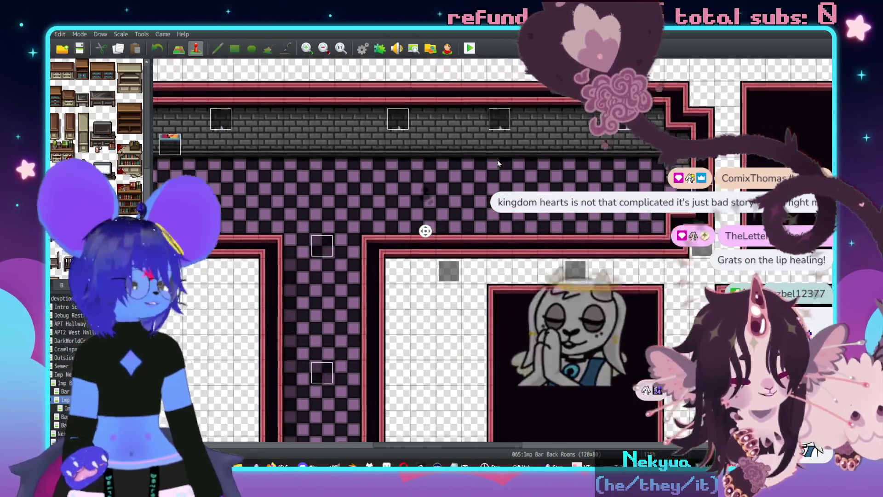
pyautogui.scroll(-3, 574, 261)
pyautogui.hscroll(3, 573, 261)
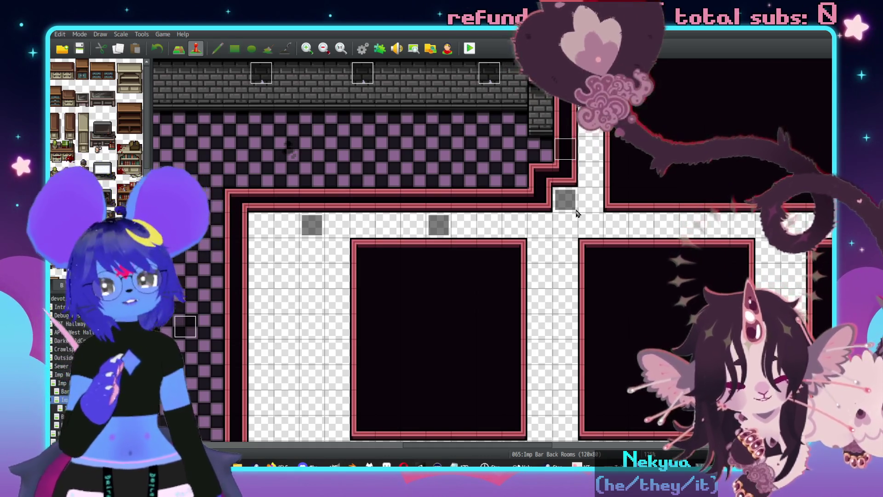
pyautogui.scroll(-10, 577, 213)
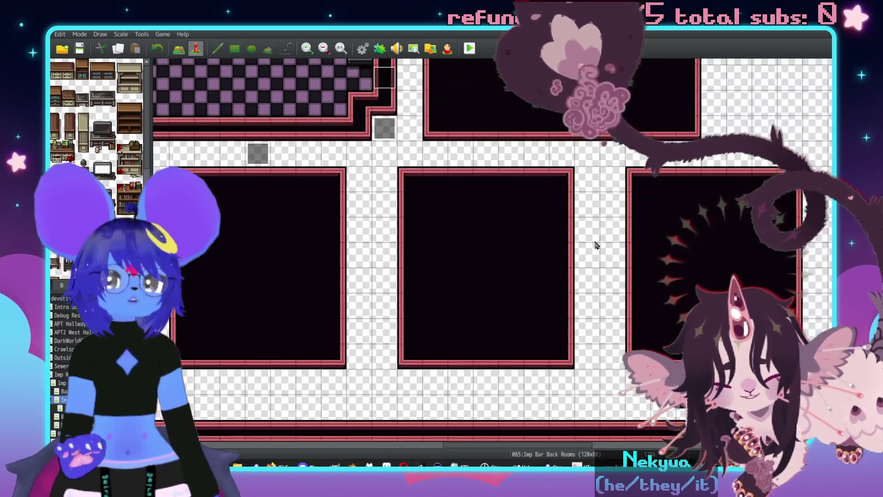
pyautogui.scroll(-5, 487, 239)
pyautogui.hscroll(-3, 487, 239)
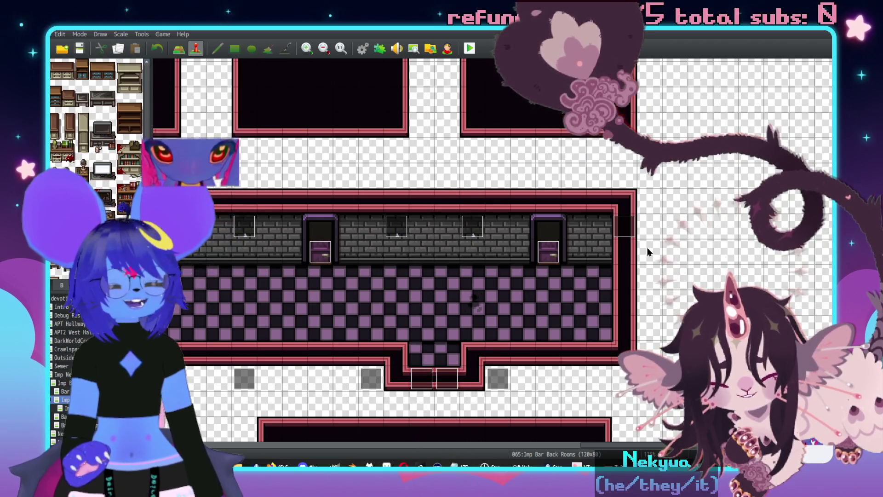
pyautogui.middleClick(658, 240)
pyautogui.middleClick(586, 267)
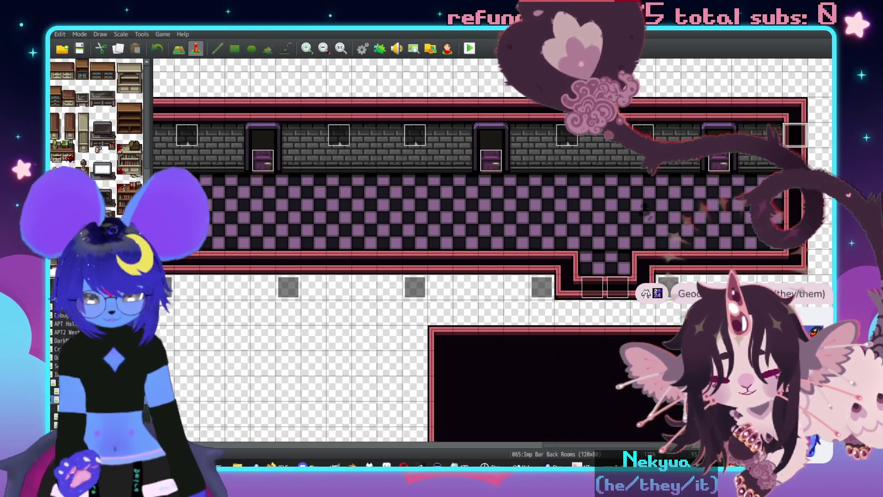
pyautogui.click(801, 258)
pyautogui.middleClick(557, 272)
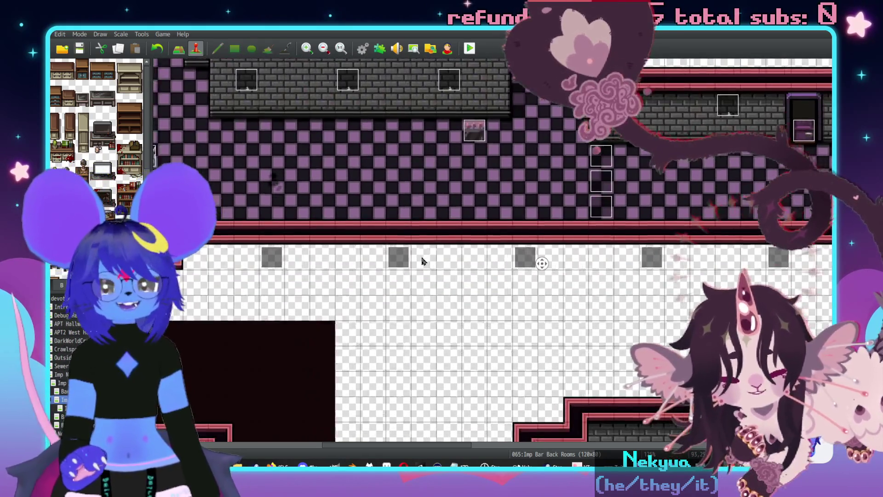
pyautogui.middleClick(265, 268)
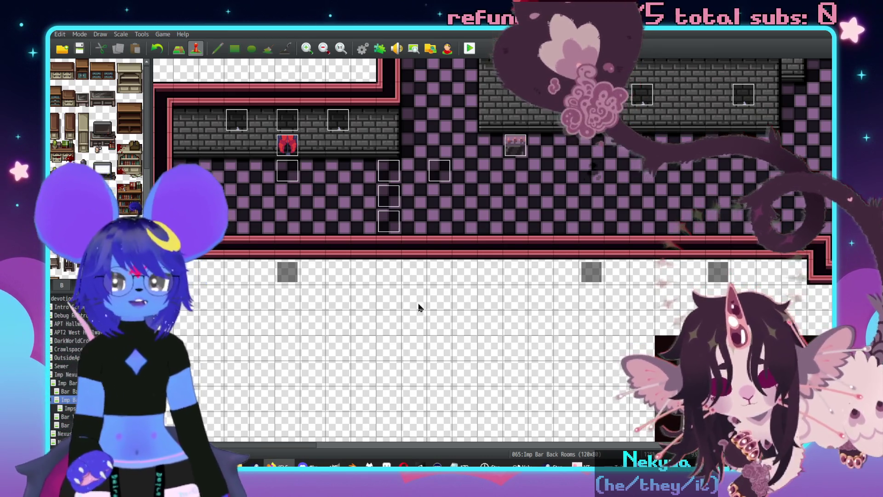
pyautogui.middleClick(400, 302)
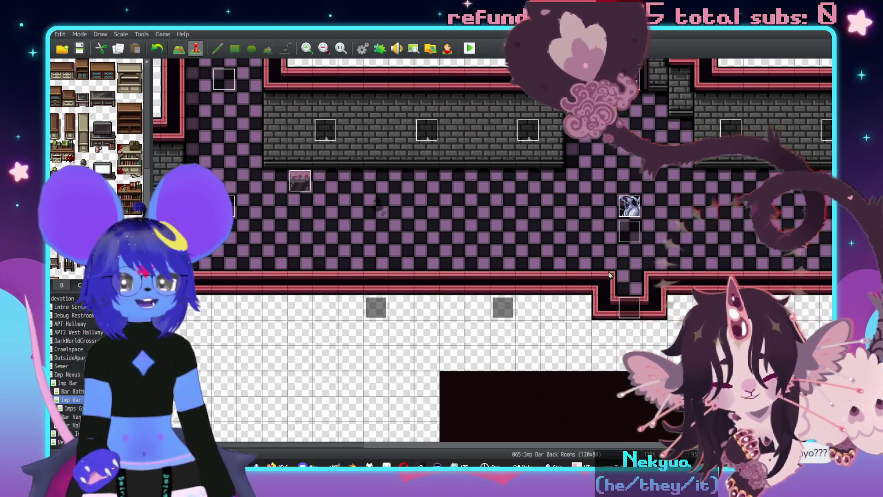
pyautogui.hscroll(-5, 690, 290)
pyautogui.scroll(2, 690, 290)
pyautogui.hscroll(-2, 361, 265)
pyautogui.scroll(-1, 322, 258)
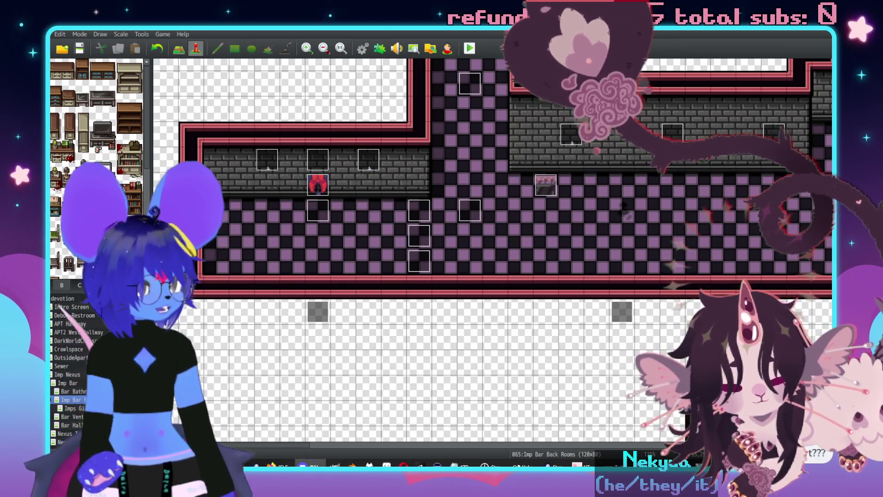
pyautogui.hotkey('alt', 'Tab')
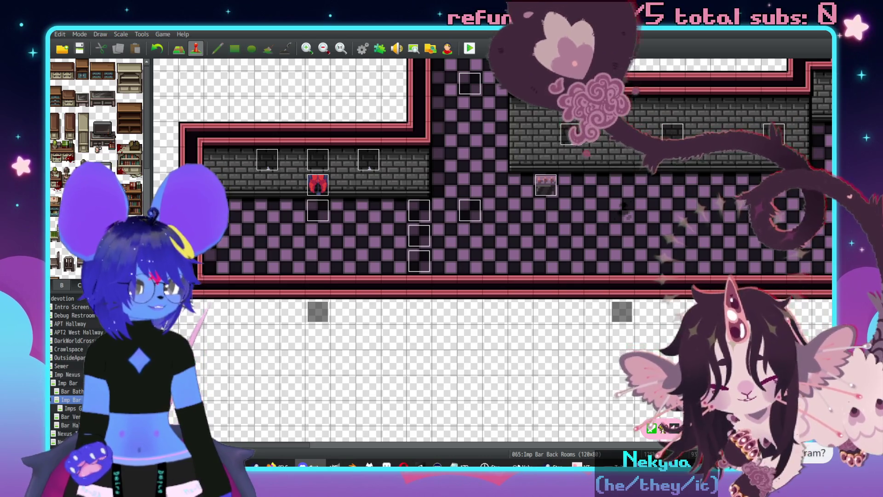
pyautogui.scroll(5, 561, 212)
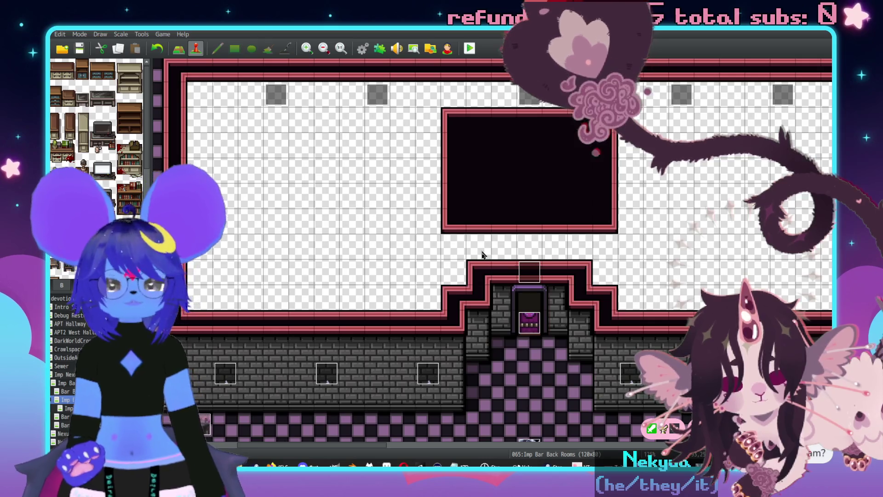
# Switch to the Imps Girl Rooms map (60x90) and scroll down to its red-carpet room.
pyautogui.hscroll(5, 419, 236)
pyautogui.scroll(-1, 552, 264)
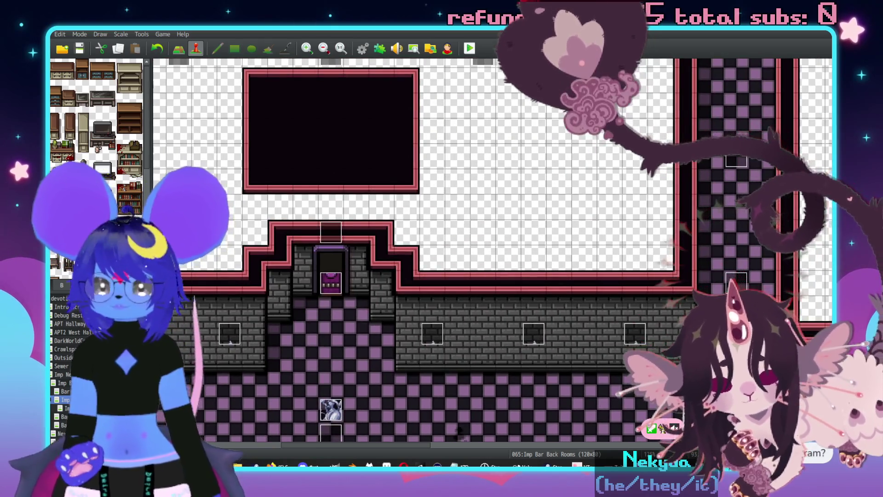
pyautogui.press('Down')
pyautogui.scroll(-1, 335, 363)
pyautogui.scroll(-5, 334, 364)
pyautogui.scroll(-5, 401, 267)
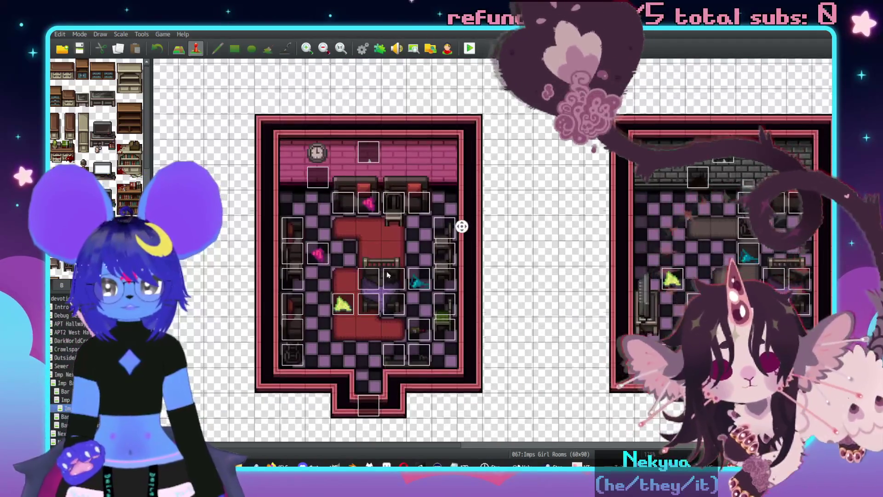
pyautogui.scroll(-10, 548, 354)
pyautogui.scroll(-15, 589, 233)
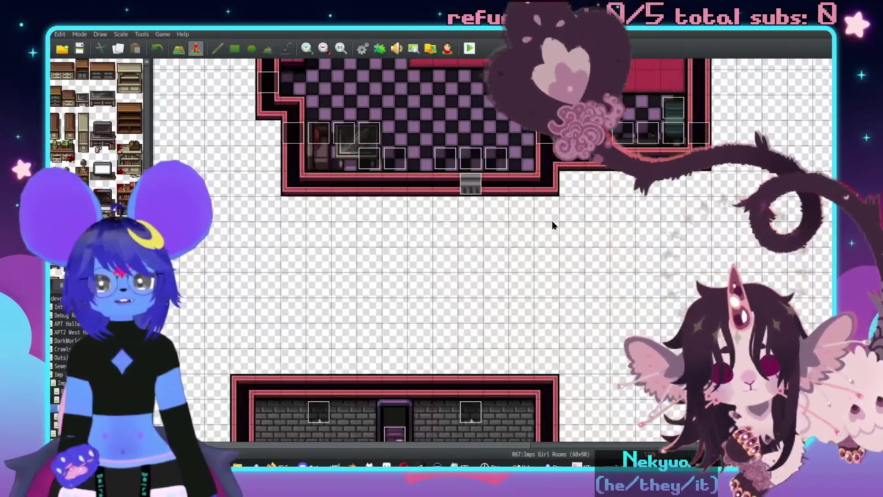
pyautogui.scroll(-5, 554, 220)
pyautogui.hscroll(-3, 554, 276)
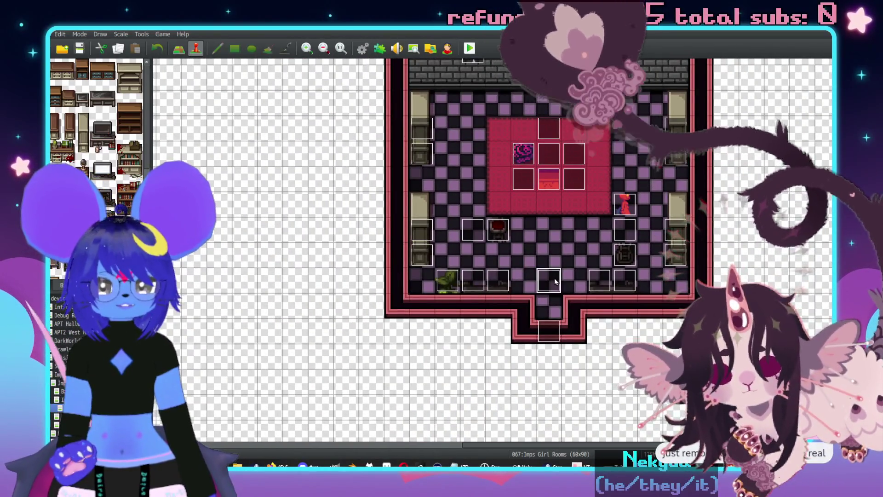
# Open event EV032 and delete the YOU?! second line from Grixa's 'What d'ya w-' message.
pyautogui.doubleClick(554, 279)
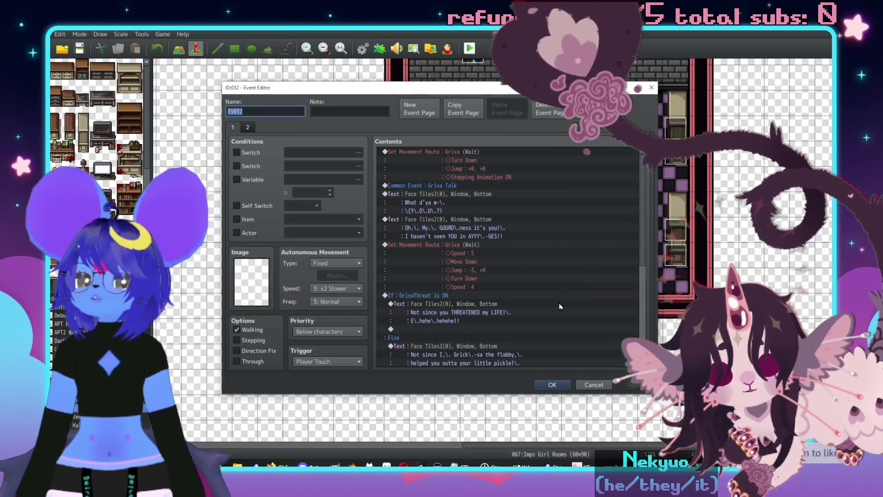
pyautogui.click(466, 199)
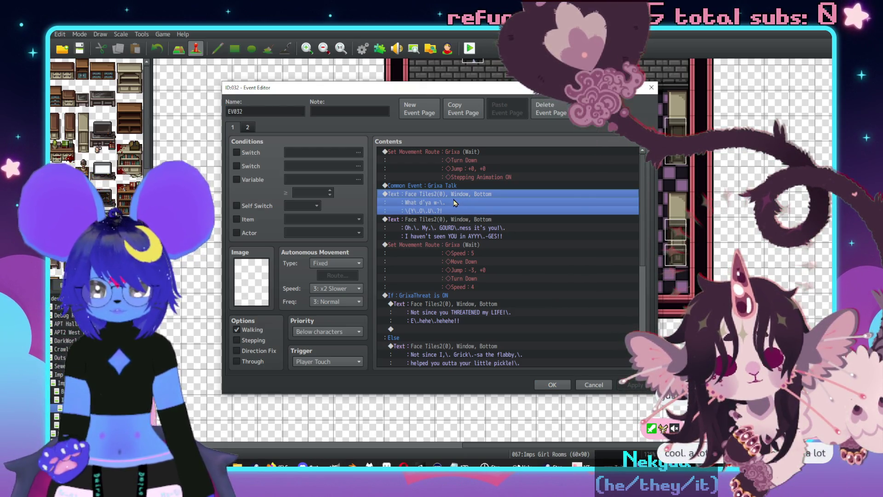
pyautogui.press('Return')
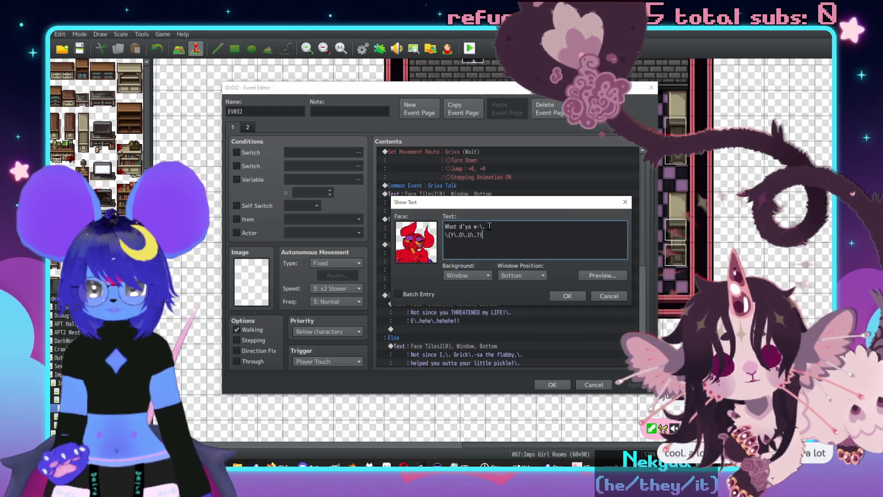
pyautogui.press('BackSpace')
pyautogui.press('BackSpace')
pyautogui.press('BackSpace')
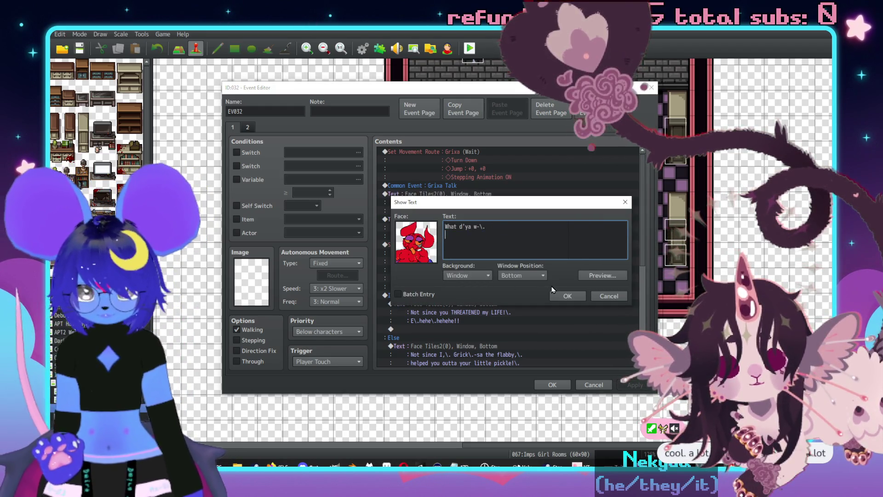
pyautogui.click(578, 299)
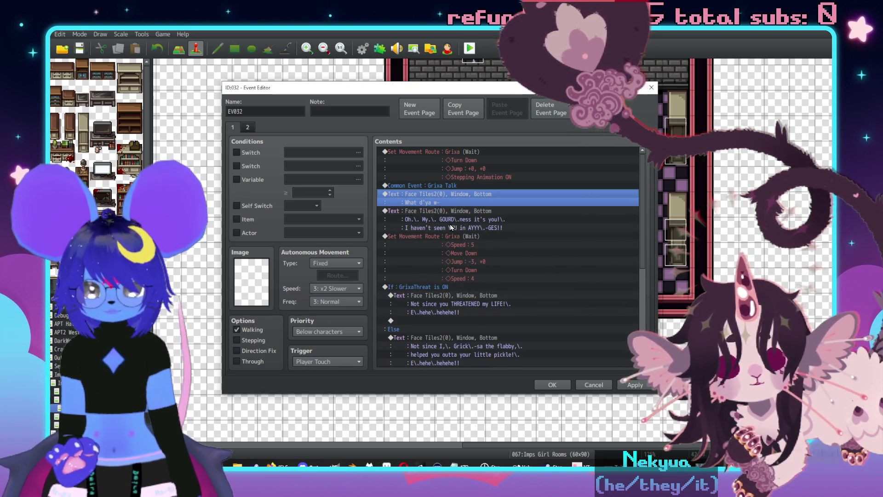
# Restore the '\{Y\.O\.U\.?!' line beneath 'What d'ya w-' in that message.
pyautogui.press('Return')
pyautogui.hotkey('ctrl', 'v')
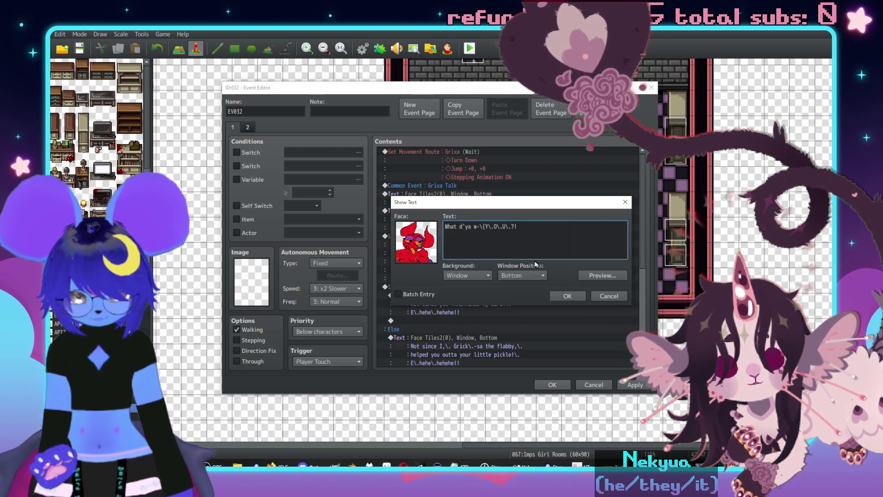
pyautogui.write('\\.')
pyautogui.press('Return')
pyautogui.click(575, 298)
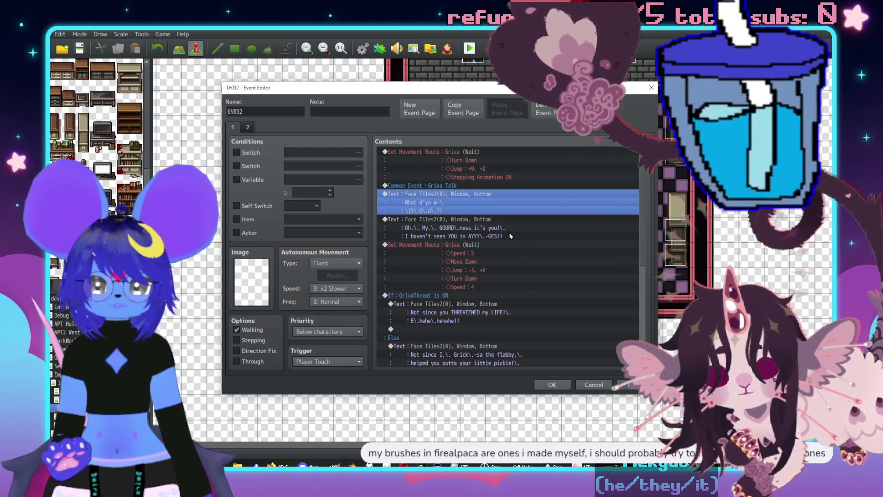
# Bring up the event command list at the dialogue and close it without adding anything.
pyautogui.click(462, 220)
pyautogui.press('Insert')
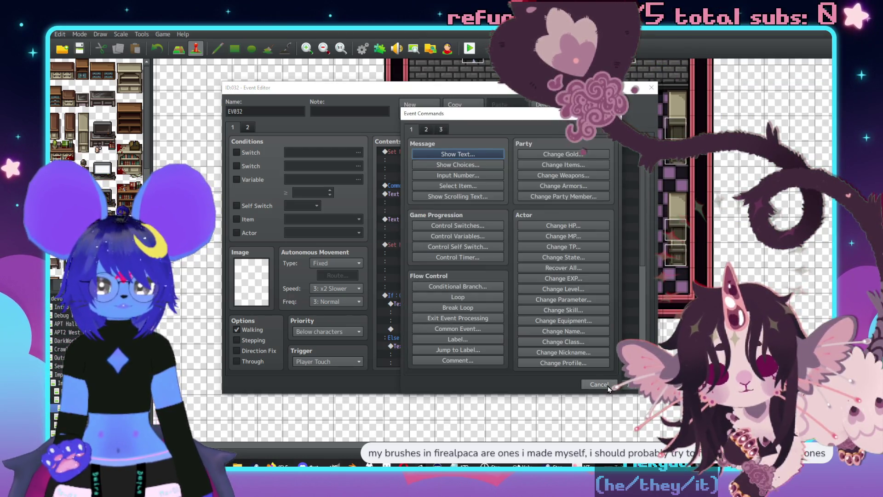
pyautogui.click(599, 384)
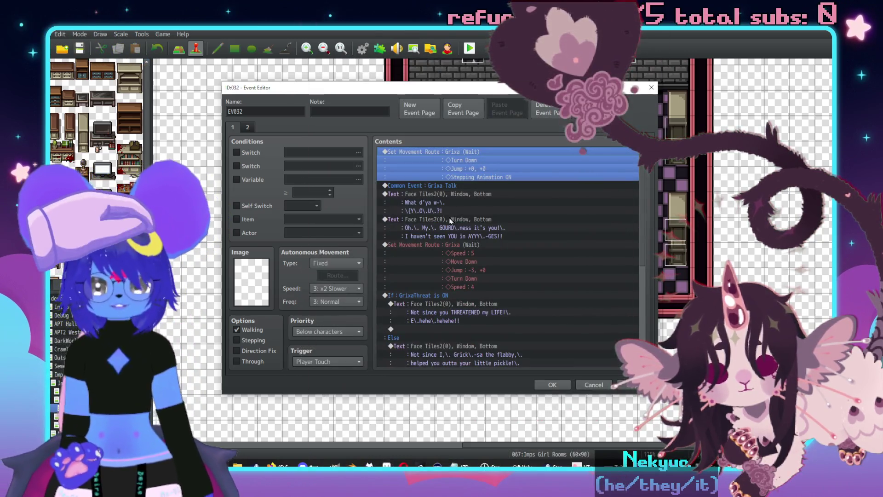
# Paste the copied movement route above 'Oh. My...' and drop Jump from Grixa's first route.
pyautogui.click(461, 219)
pyautogui.hotkey('ctrl', 'v')
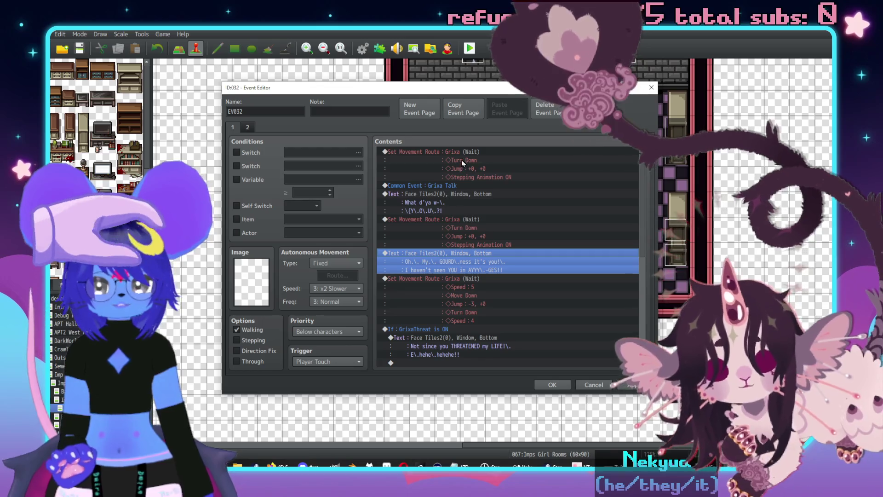
pyautogui.click(470, 159)
pyautogui.doubleClick(469, 156)
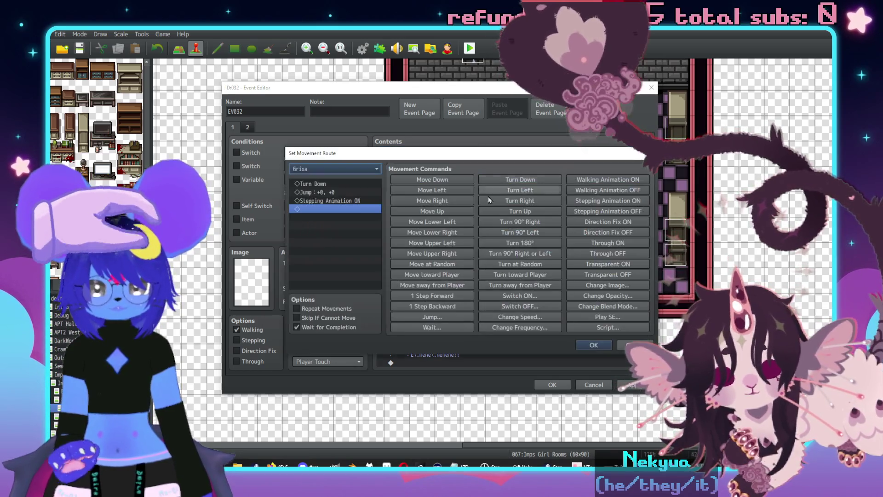
pyautogui.press('Delete')
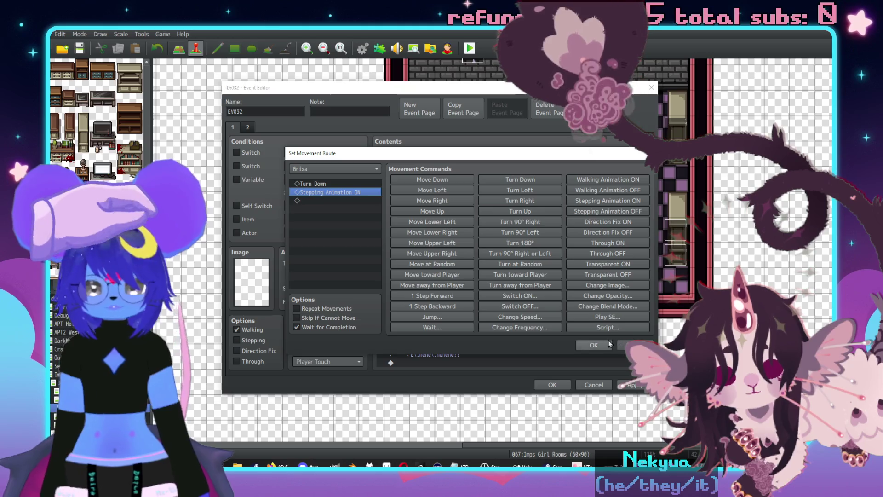
pyautogui.click(594, 345)
# Remove Turn Down from the pasted route so it only jumps with stepping animation.
pyautogui.doubleClick(448, 231)
pyautogui.click(338, 184)
pyautogui.press('Delete')
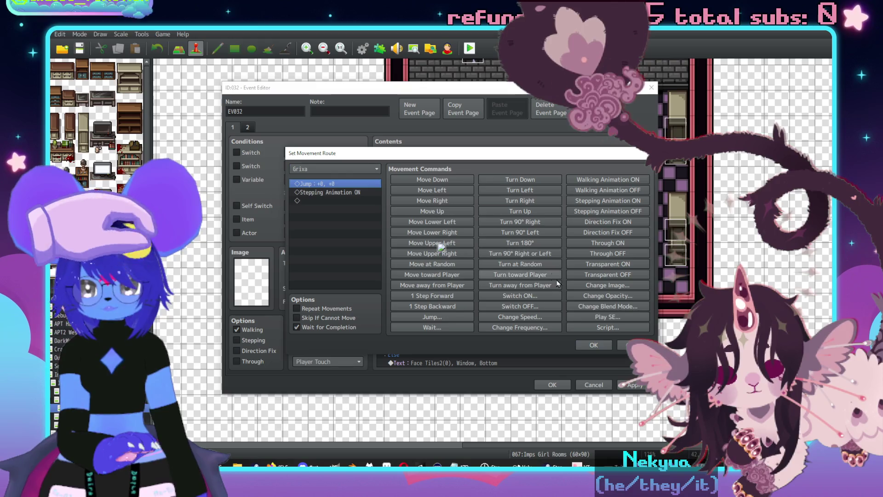
pyautogui.click(593, 344)
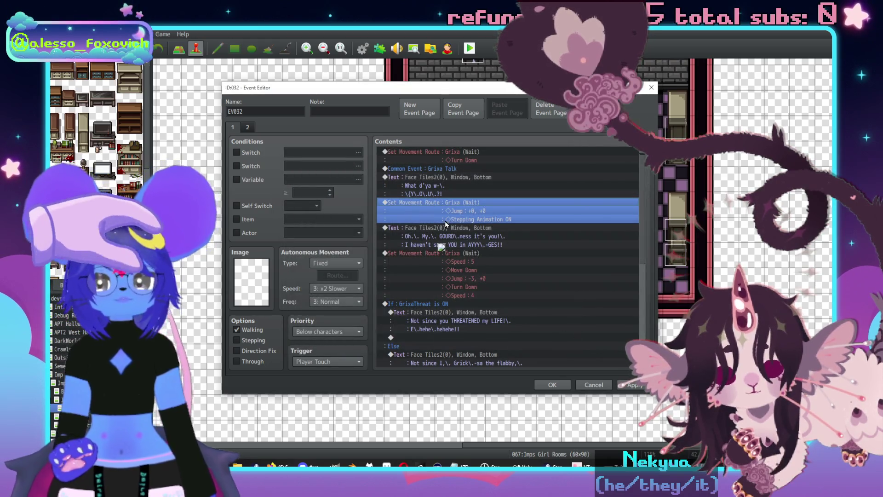
pyautogui.doubleClick(444, 186)
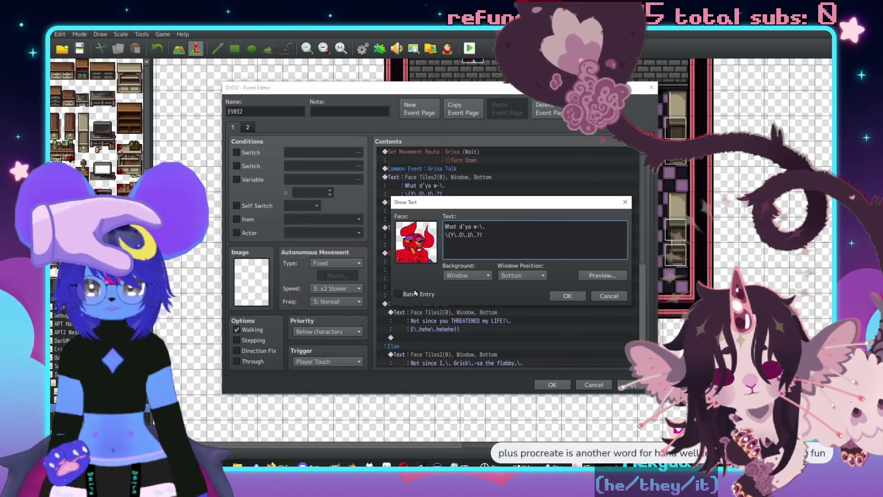
# Cut the YOU?! line out of the "What d'ya w-" message.
pyautogui.moveTo(487, 232); pyautogui.dragTo(489, 227)
pyautogui.hotkey('ctrl', 'c')
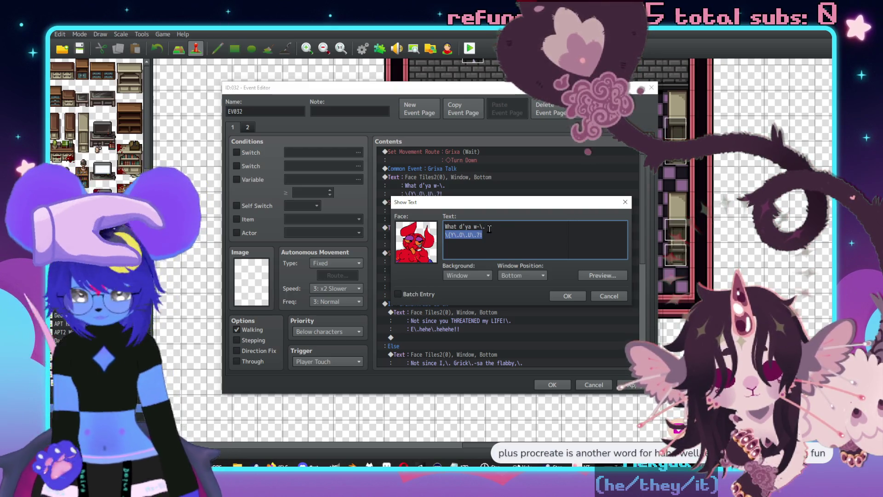
pyautogui.press('BackSpace')
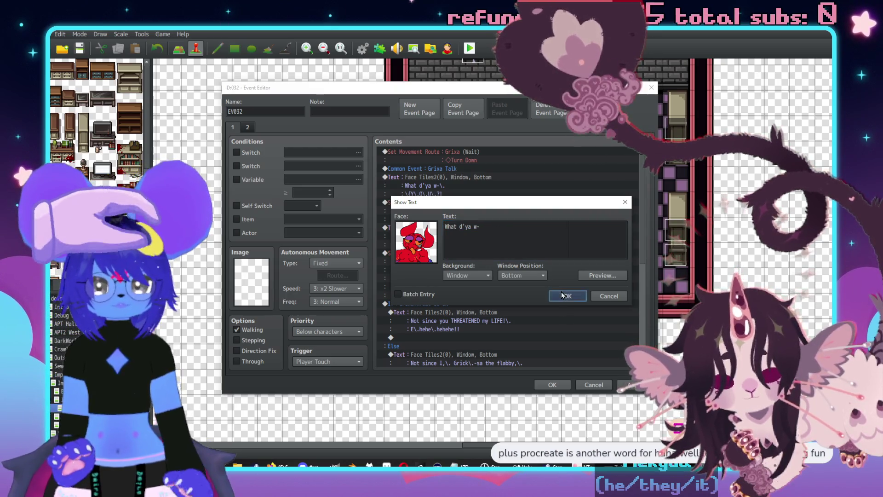
pyautogui.click(565, 297)
# Add a new Show Text after the jump route with the YOU?! line and Grixa's red Face Tiles2 face.
pyautogui.click(459, 227)
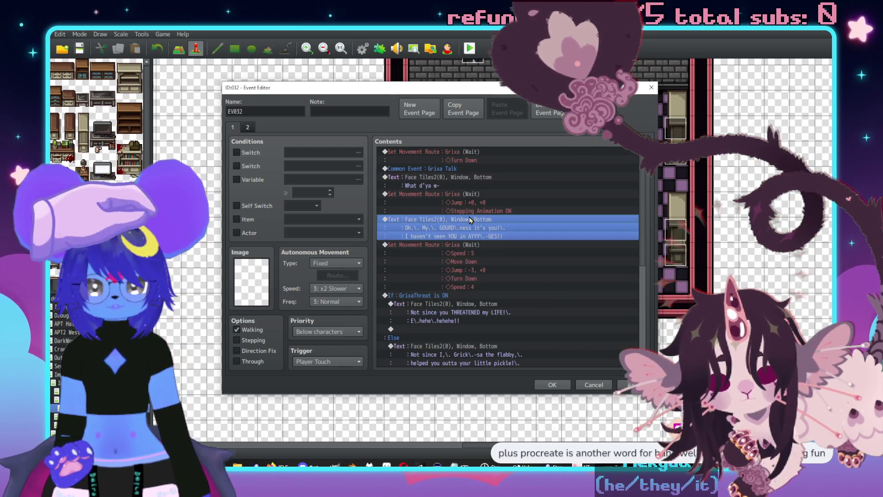
pyautogui.press('Insert')
pyautogui.click(458, 154)
pyautogui.hotkey('ctrl', 'v')
pyautogui.doubleClick(419, 233)
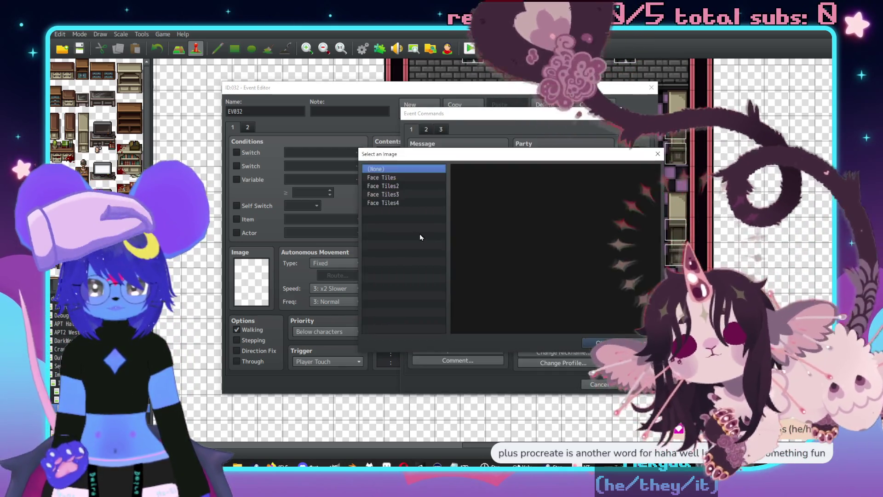
pyautogui.click(388, 186)
pyautogui.doubleClick(464, 193)
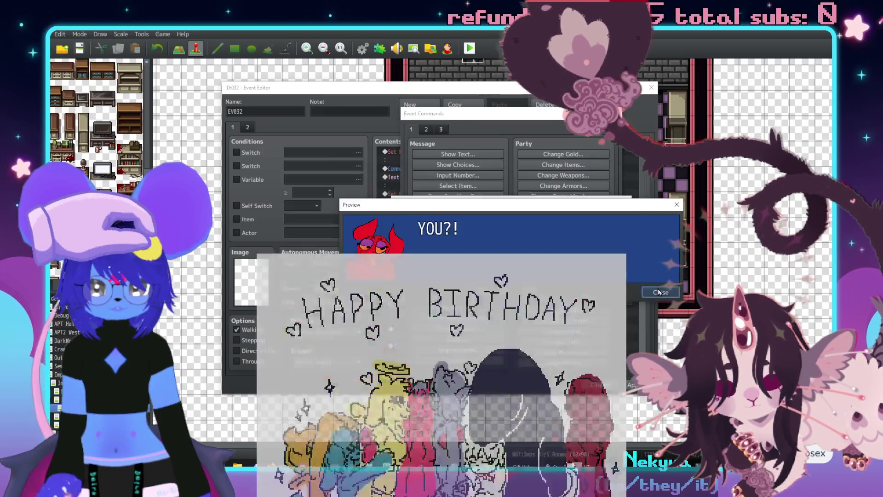
pyautogui.click(657, 292)
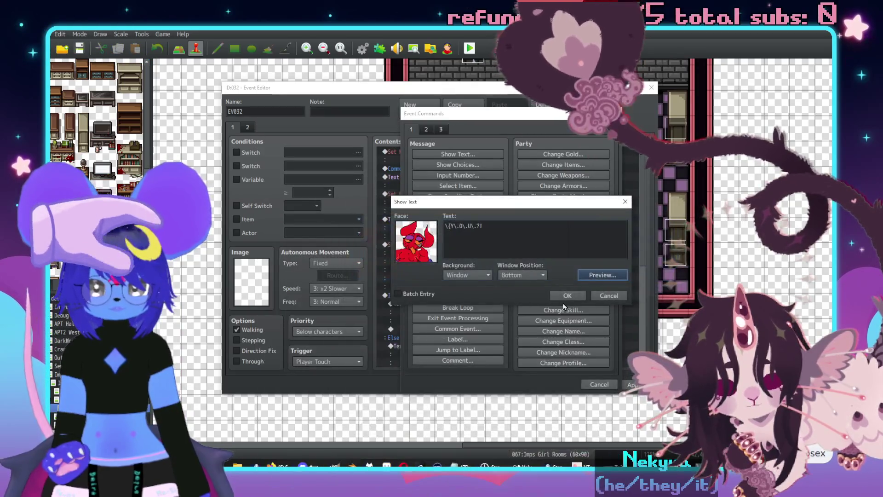
pyautogui.click(567, 296)
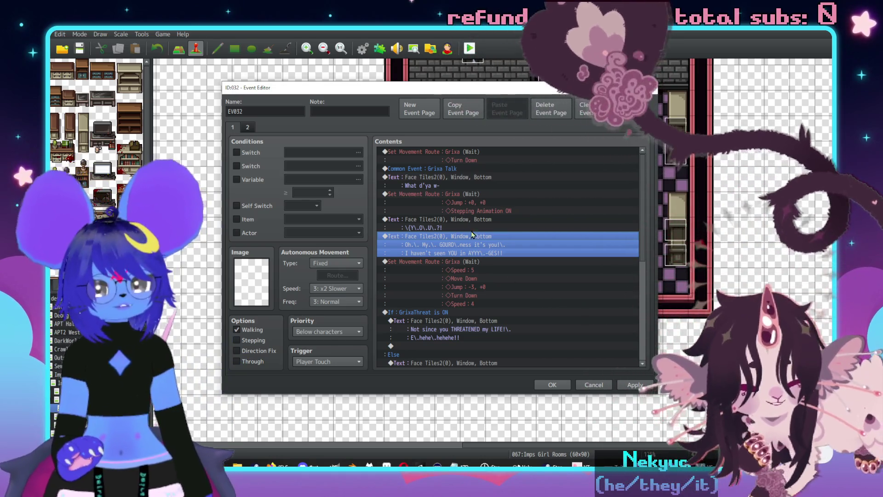
pyautogui.doubleClick(439, 224)
pyautogui.click(439, 129)
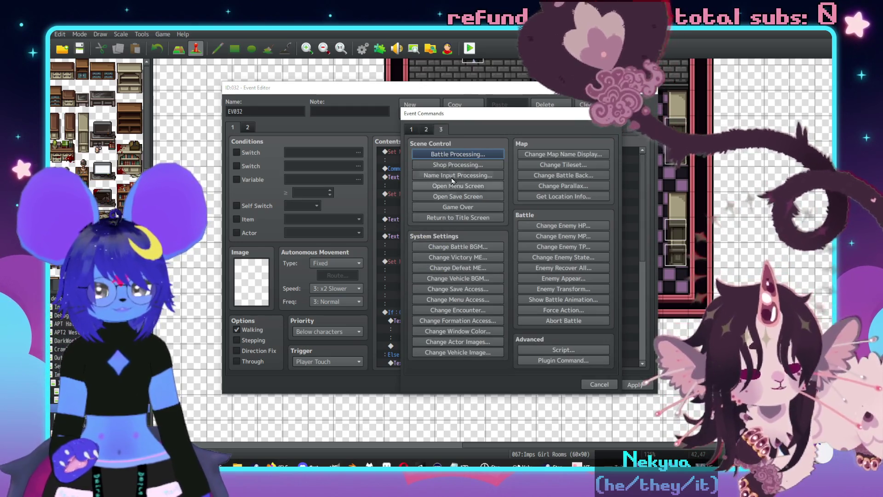
# Insert a Show Balloon Icon showing Exclamation over Grixa, then shift the Event Editor left.
pyautogui.click(427, 130)
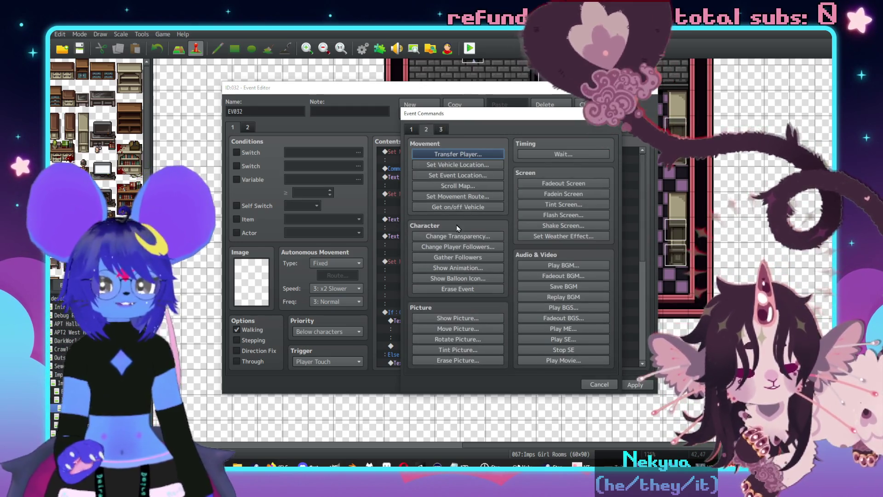
pyautogui.click(459, 278)
pyautogui.click(507, 236)
pyautogui.moveTo(555, 251); pyautogui.dragTo(550, 387)
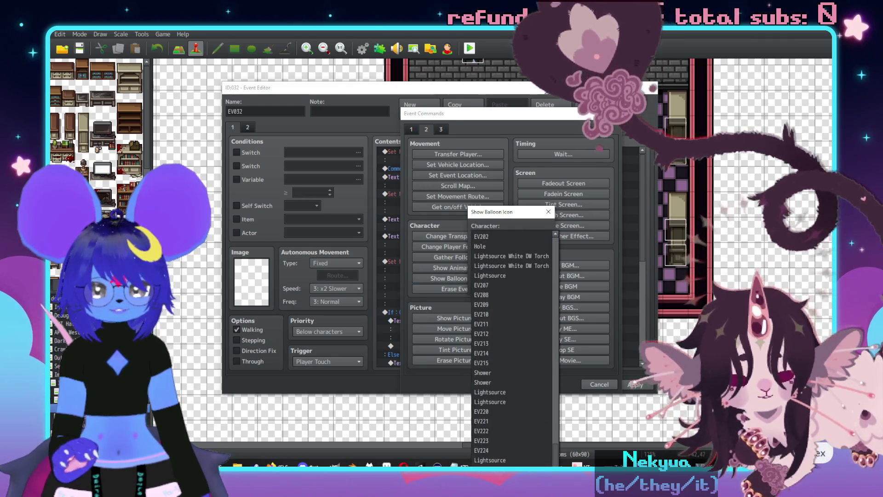
pyautogui.scroll(10, 514, 374)
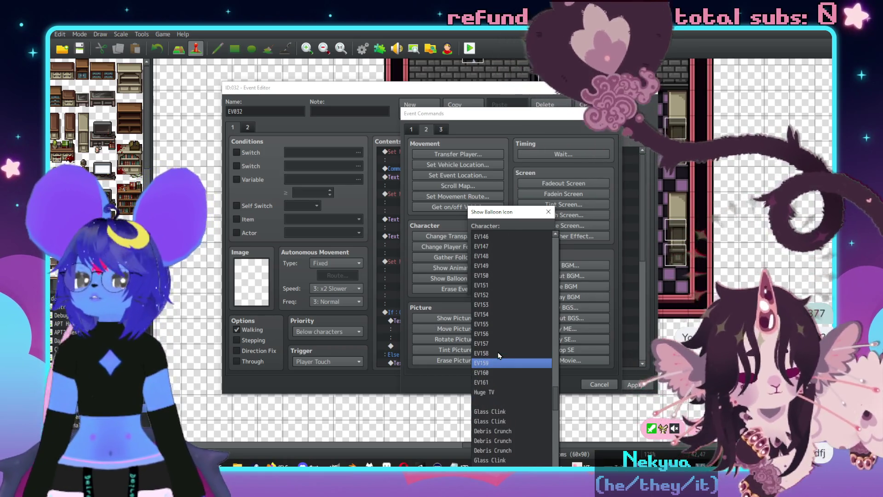
pyautogui.scroll(8, 497, 352)
pyautogui.scroll(8, 494, 361)
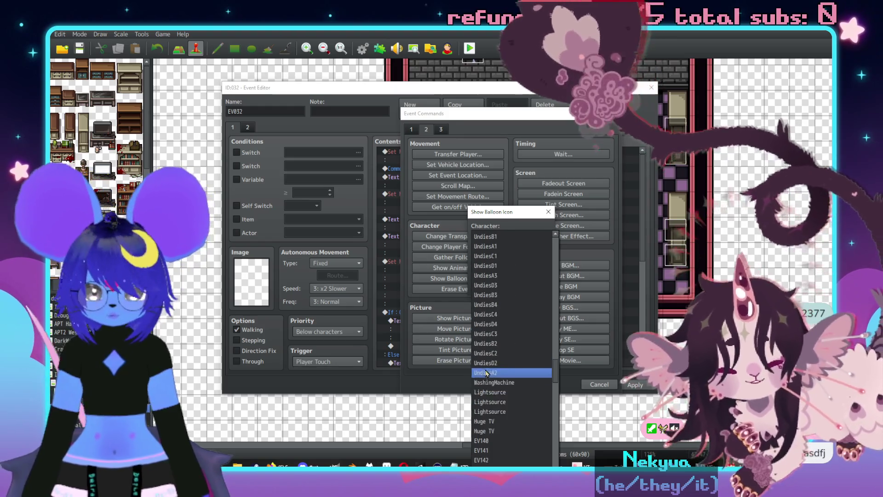
pyautogui.scroll(6, 515, 391)
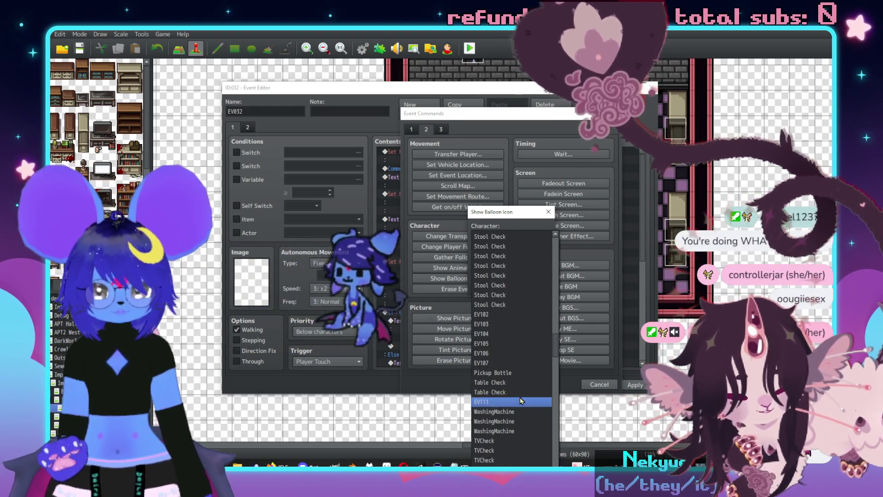
pyautogui.scroll(10, 520, 389)
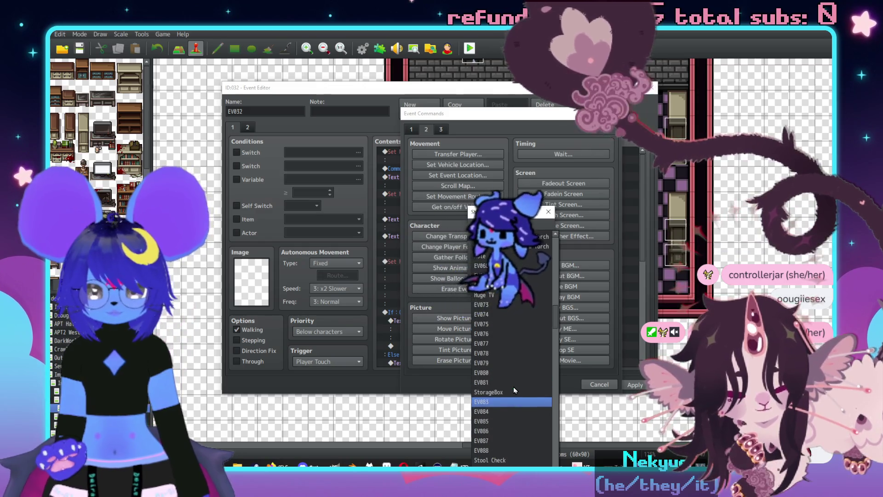
pyautogui.scroll(6, 510, 376)
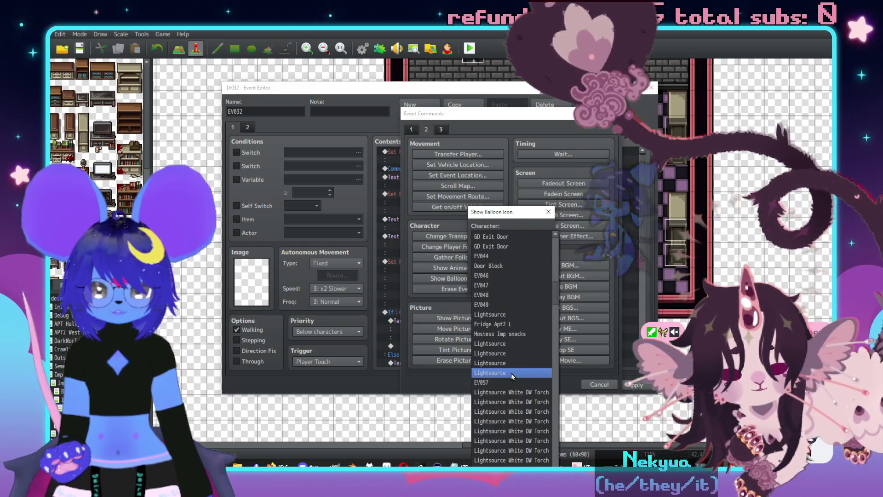
pyautogui.scroll(3, 506, 370)
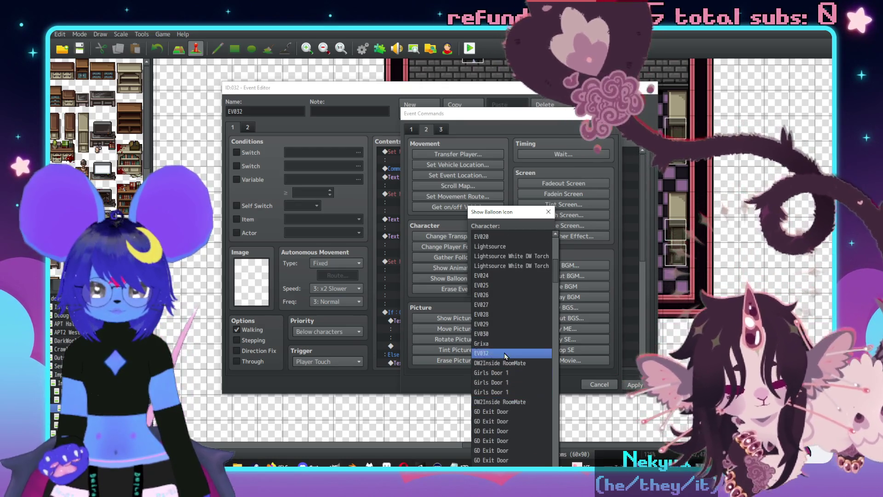
pyautogui.click(498, 348)
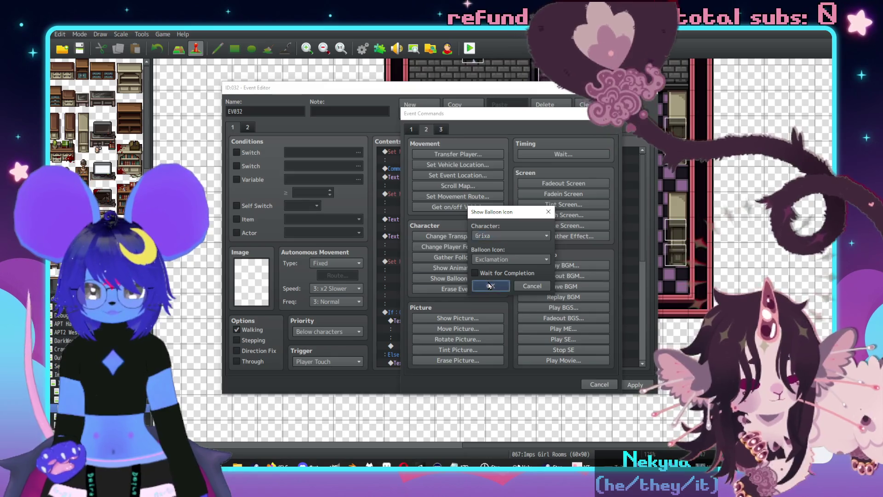
pyautogui.click(490, 286)
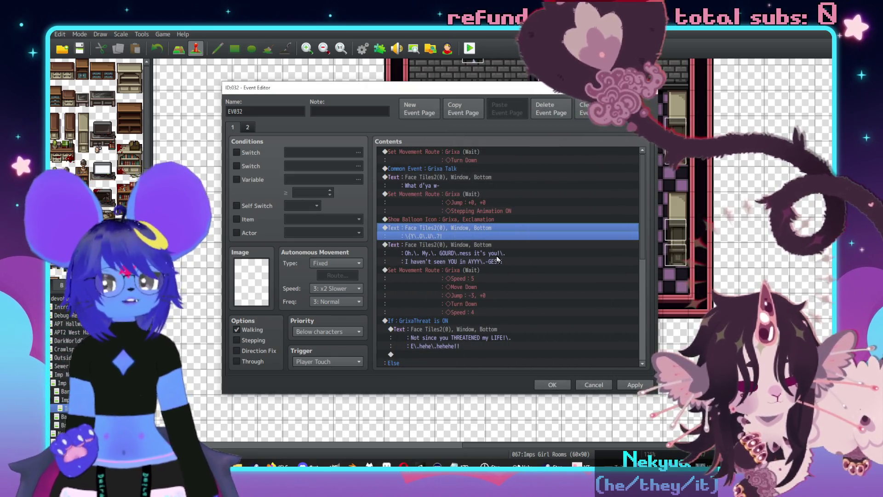
pyautogui.moveTo(539, 91)
pyautogui.mouseDown()
pyautogui.moveTo(311, 94)
pyautogui.moveTo(339, 85)
pyautogui.mouseUp()
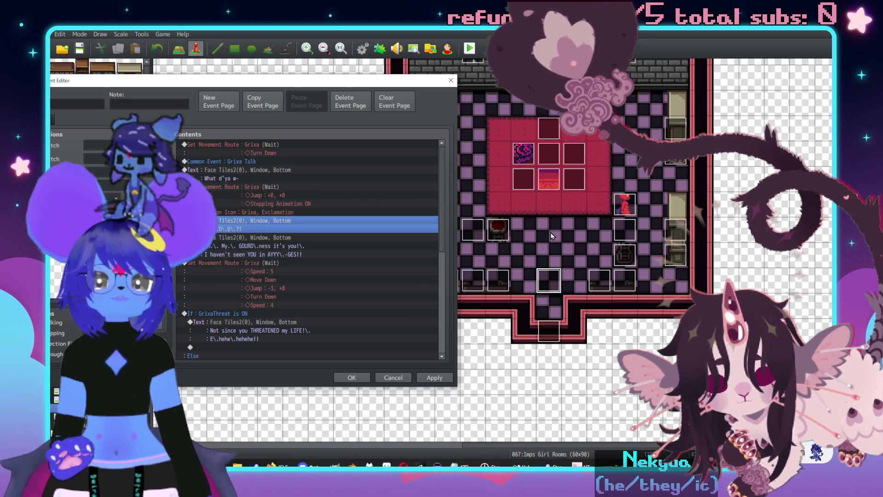
pyautogui.click(272, 263)
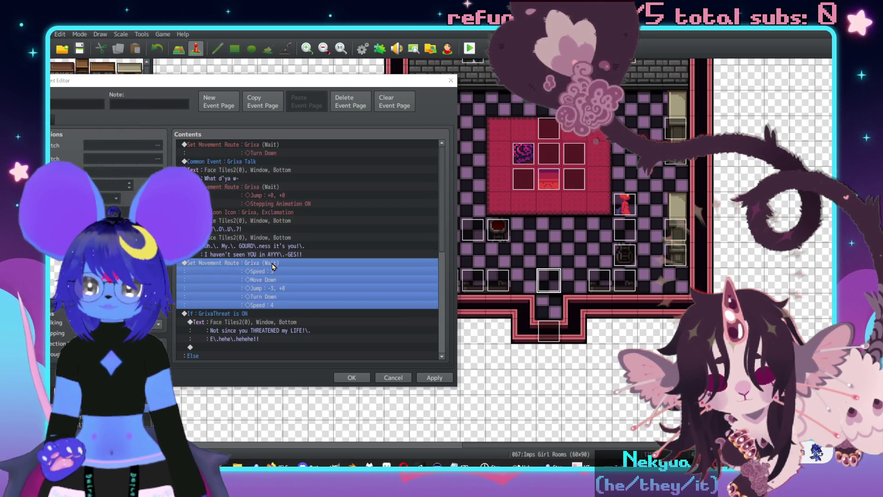
# Insert a Player movement route with a single Move Up before Grixa's speed-5 route.
pyautogui.press('Insert')
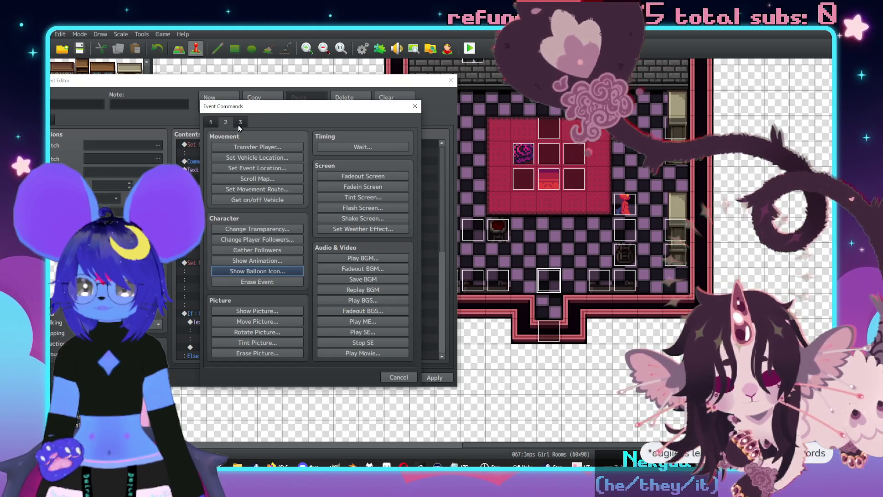
pyautogui.click(257, 189)
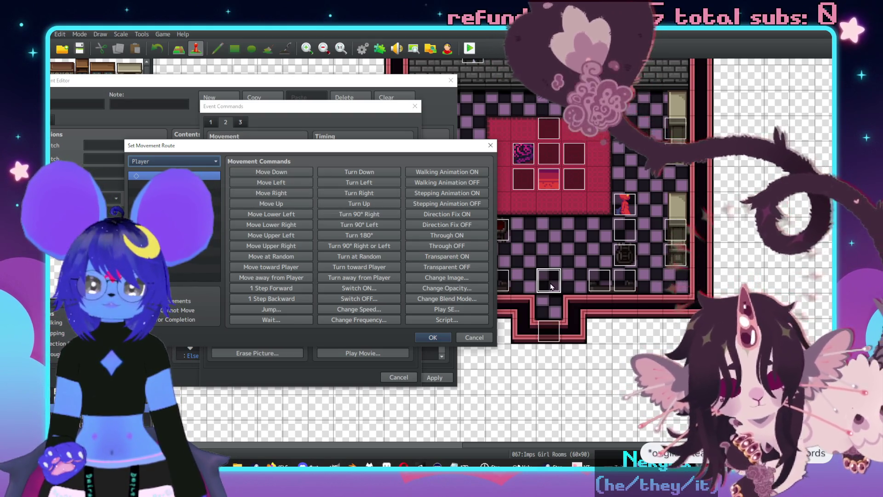
pyautogui.click(286, 203)
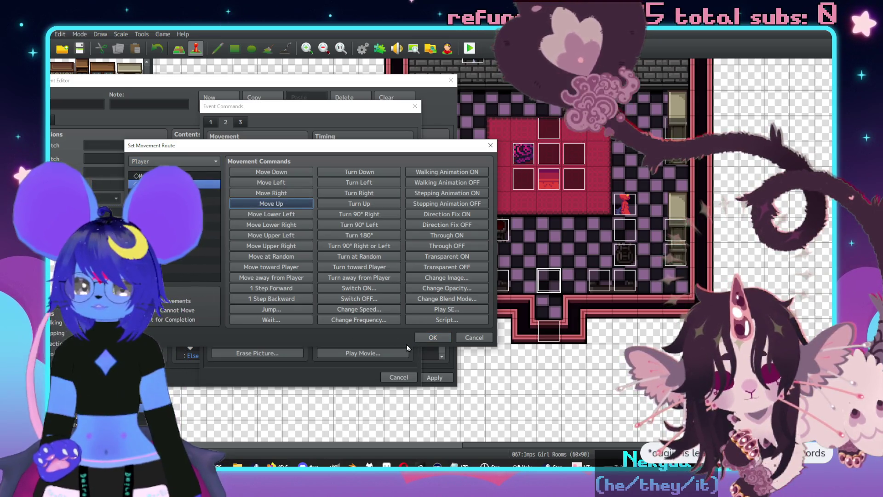
pyautogui.click(440, 339)
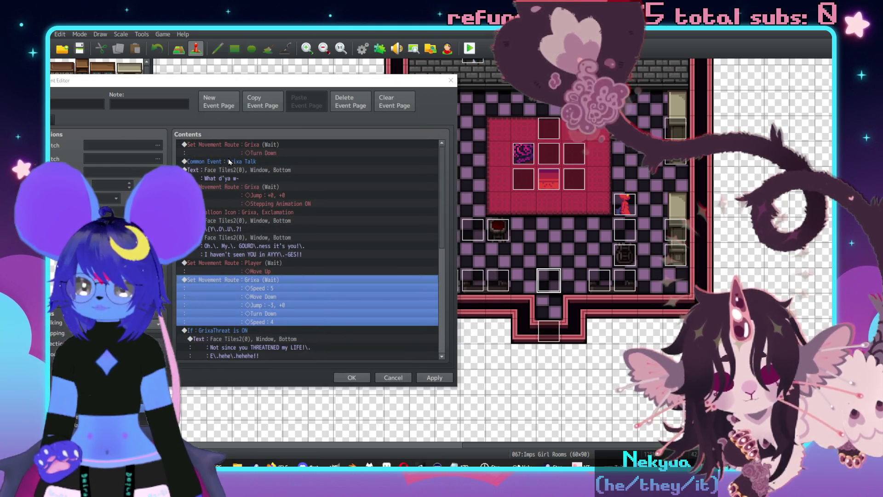
pyautogui.press('Insert')
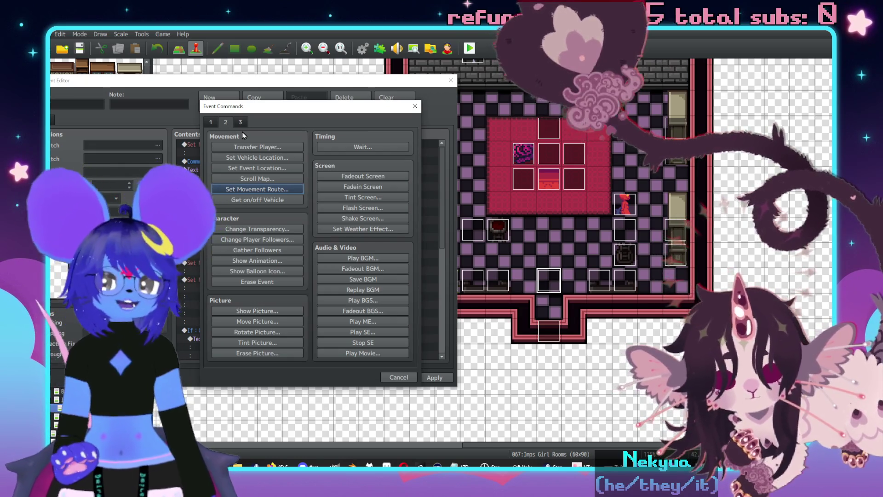
# Add a Plugin Command 'Follower 1' after the player's step up.
pyautogui.click(240, 124)
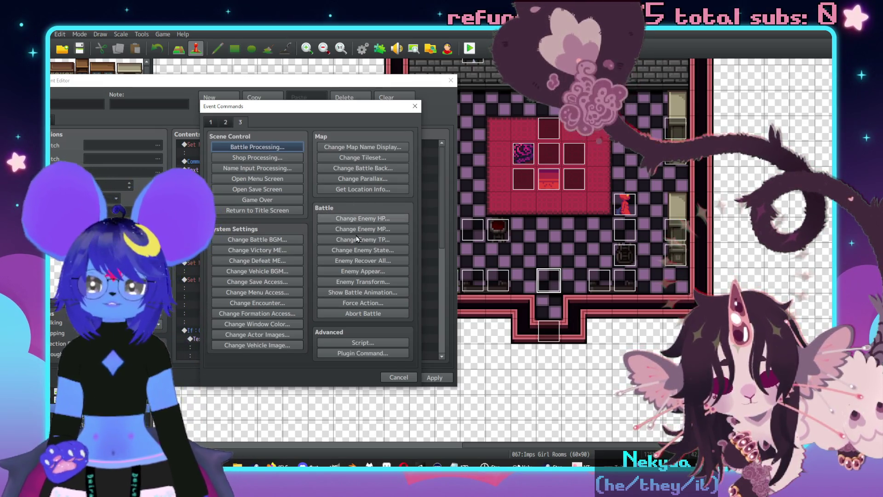
pyautogui.click(375, 354)
pyautogui.write('Follower 1')
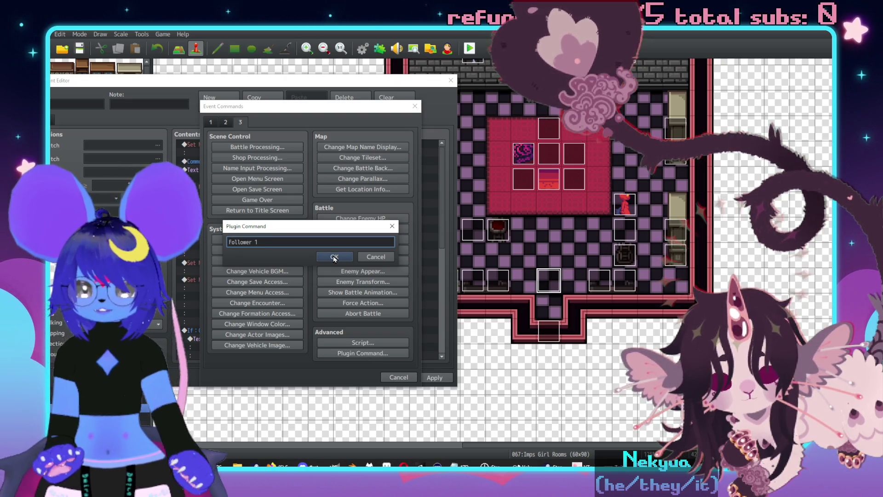
pyautogui.press('Return')
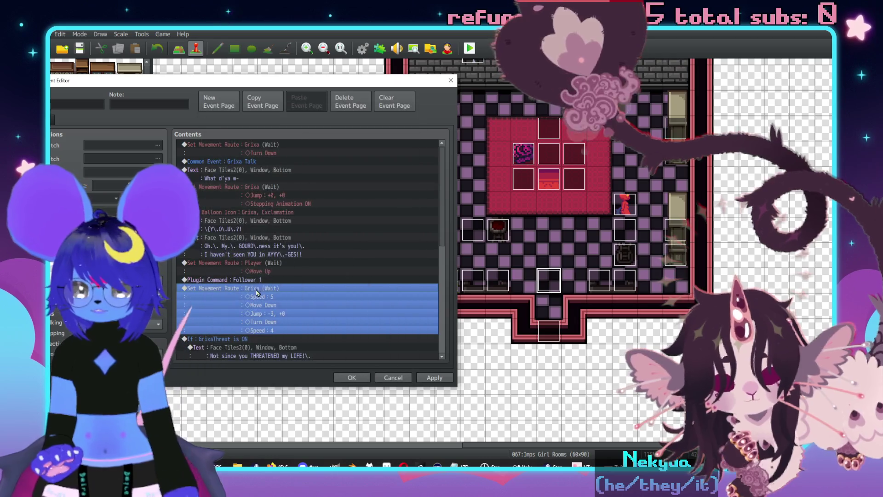
# Duplicate the player route and extend the copy to Move Up, Move Left, Turn Up.
pyautogui.click(257, 266)
pyautogui.hotkey('ctrl', 'c')
pyautogui.click(261, 289)
pyautogui.hotkey('ctrl', 'v')
pyautogui.doubleClick(271, 291)
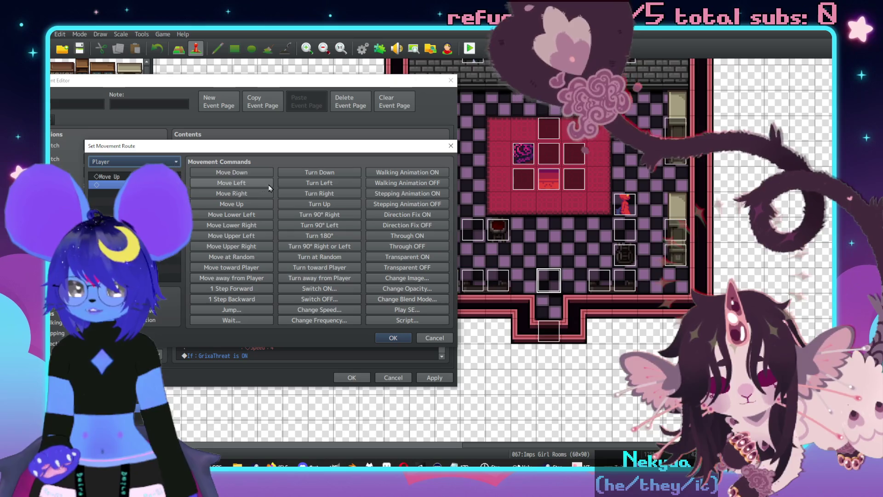
pyautogui.click(236, 183)
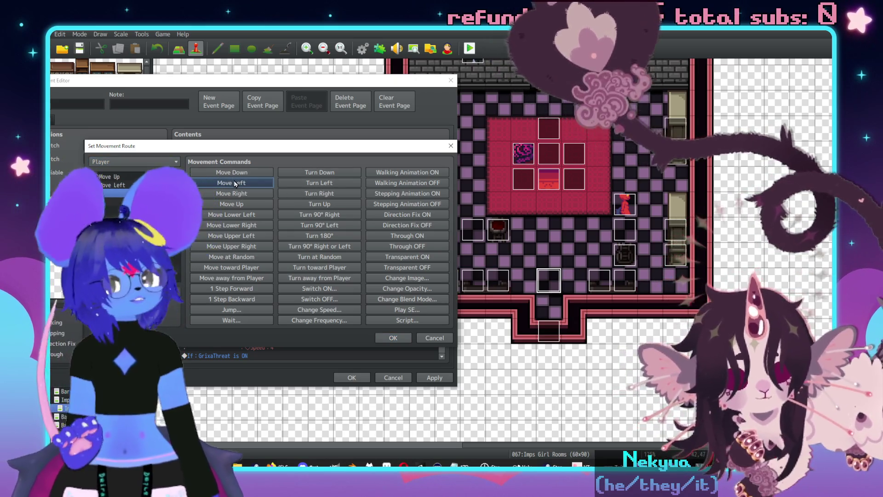
pyautogui.click(302, 202)
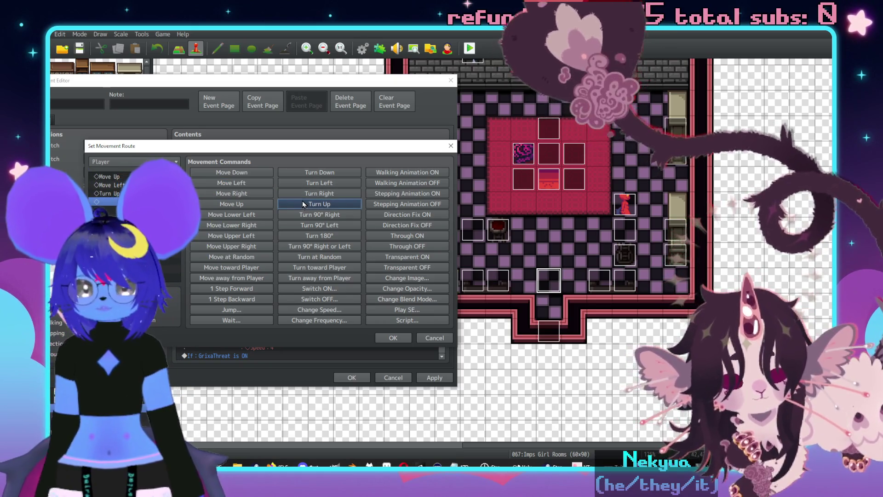
pyautogui.click(394, 338)
# Duplicate the Follower 1 plugin command and change it to 'Follower 2'.
pyautogui.click(265, 279)
pyautogui.hotkey('ctrl', 'c')
pyautogui.click(264, 321)
pyautogui.hotkey('ctrl', 'v')
pyautogui.doubleClick(324, 322)
pyautogui.press('BackSpace')
pyautogui.write('2')
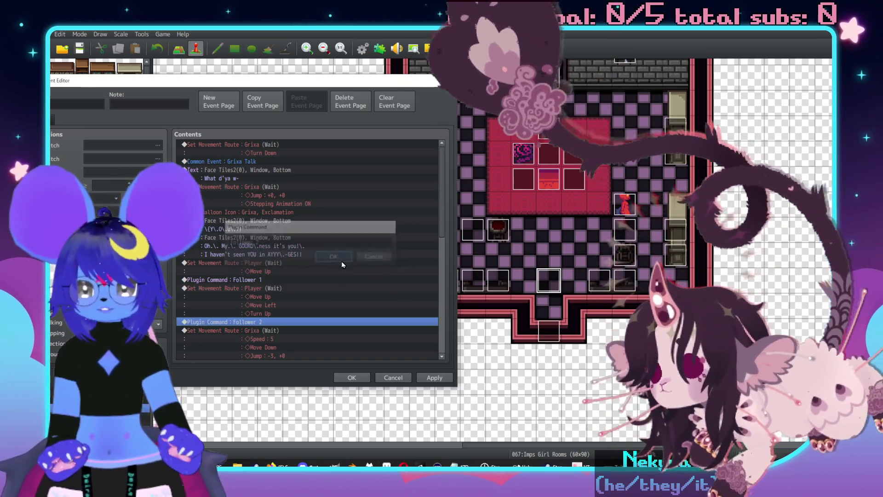
pyautogui.click(341, 261)
pyautogui.doubleClick(290, 288)
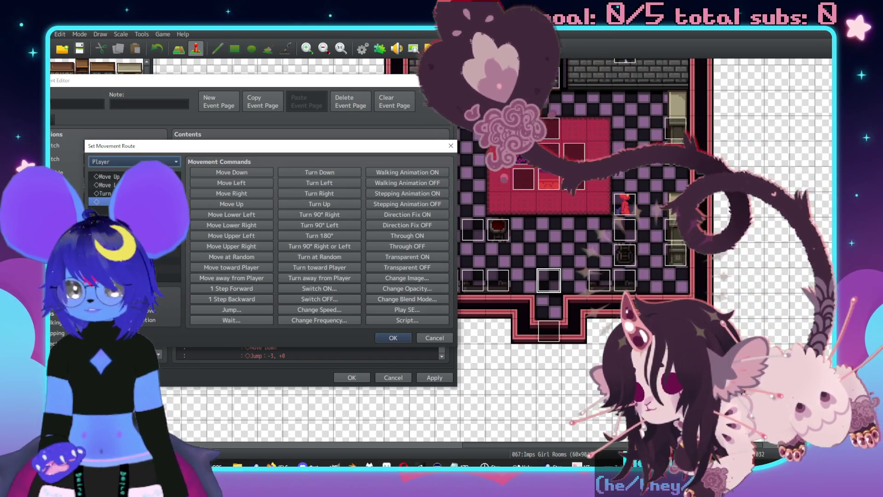
# Turn off Wait for Completion on both player movement routes.
pyautogui.click(390, 333)
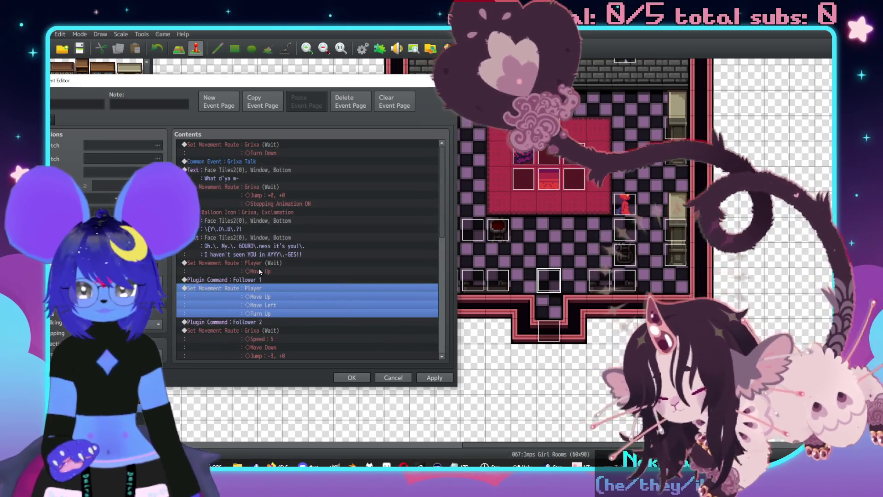
pyautogui.doubleClick(259, 268)
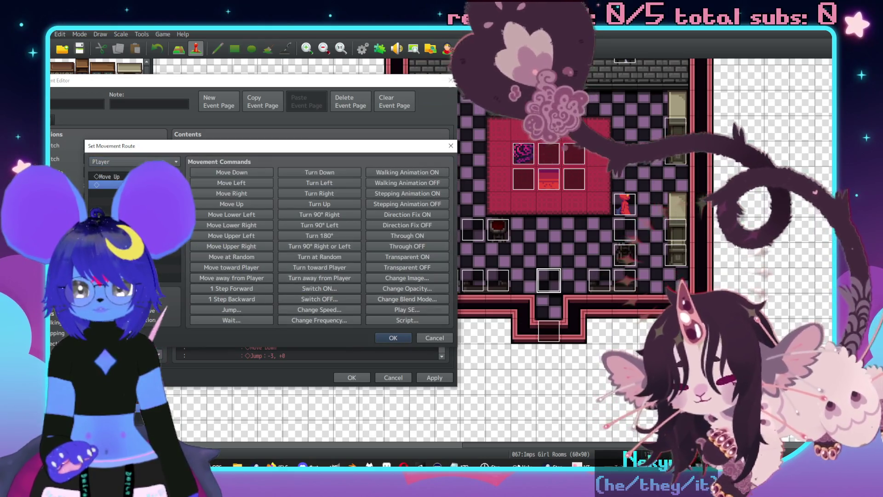
pyautogui.click(393, 337)
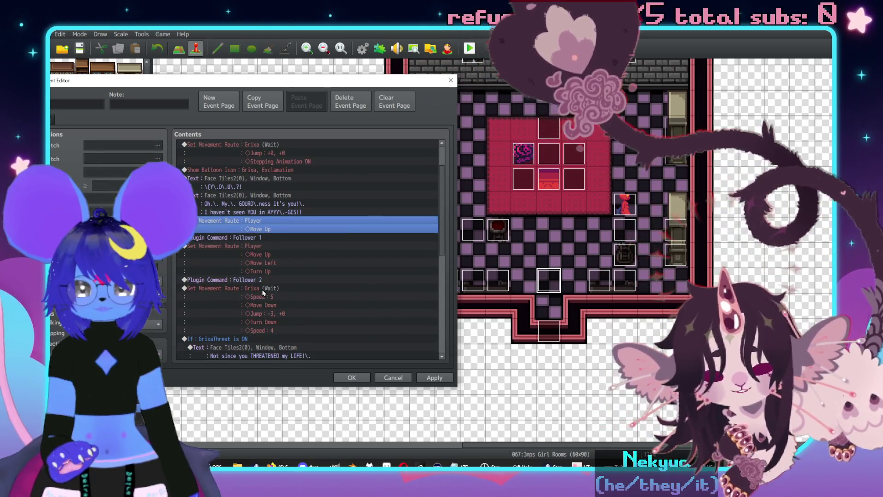
pyautogui.click(262, 291)
# Paste a copy of the player route after Follower 2 as Move Up, Move Right, Turn Up.
pyautogui.click(279, 252)
pyautogui.hotkey('ctrl', 'c')
pyautogui.click(270, 289)
pyautogui.hotkey('ctrl', 'v')
pyautogui.doubleClick(274, 290)
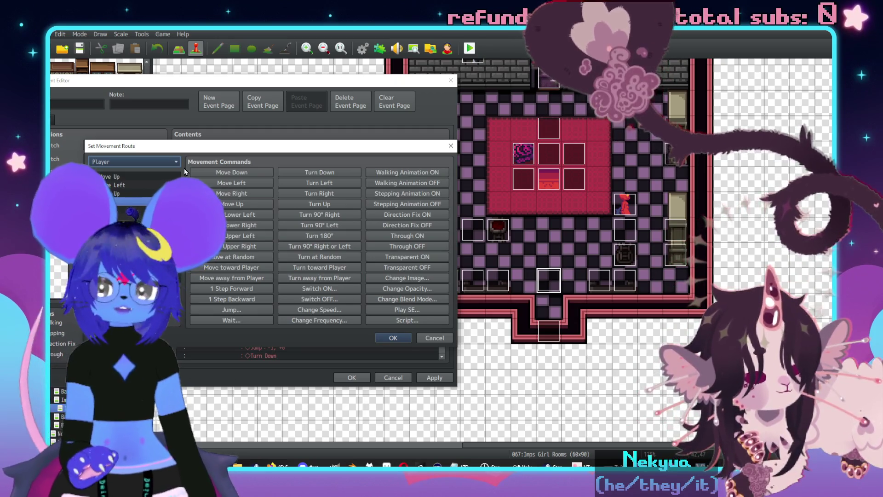
pyautogui.click(138, 184)
pyautogui.press('Delete')
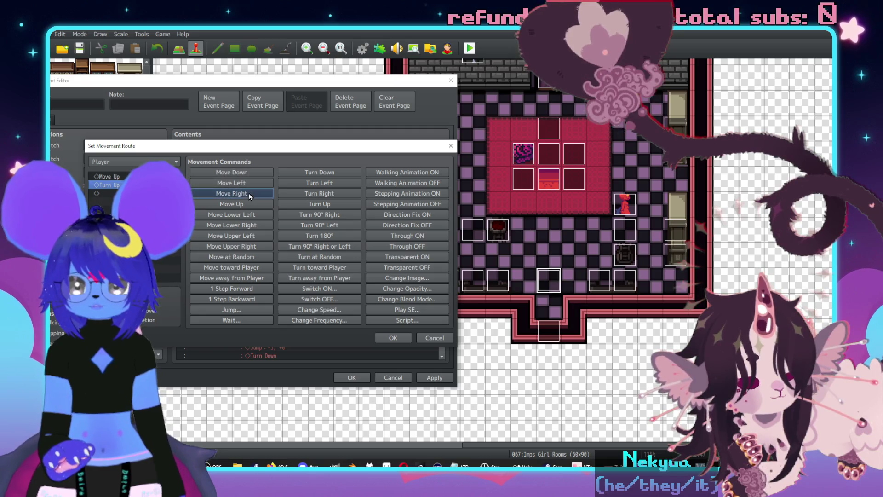
pyautogui.click(393, 337)
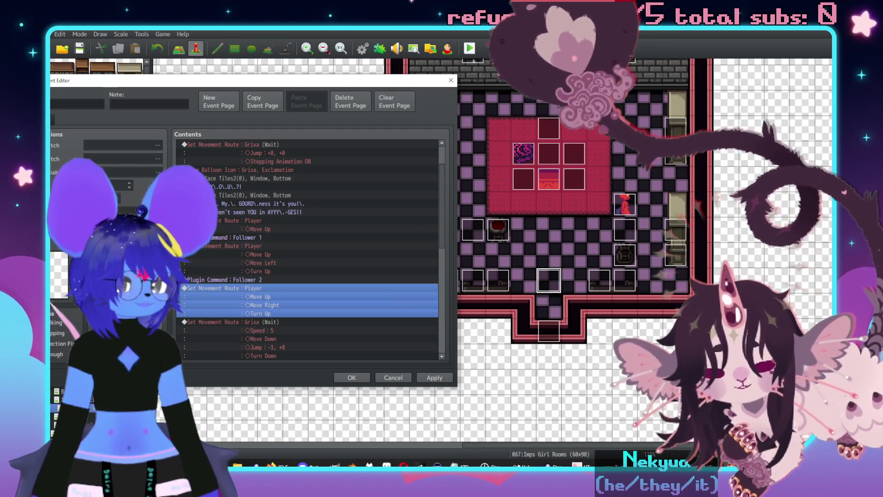
pyautogui.hotkey('alt', 'Tab')
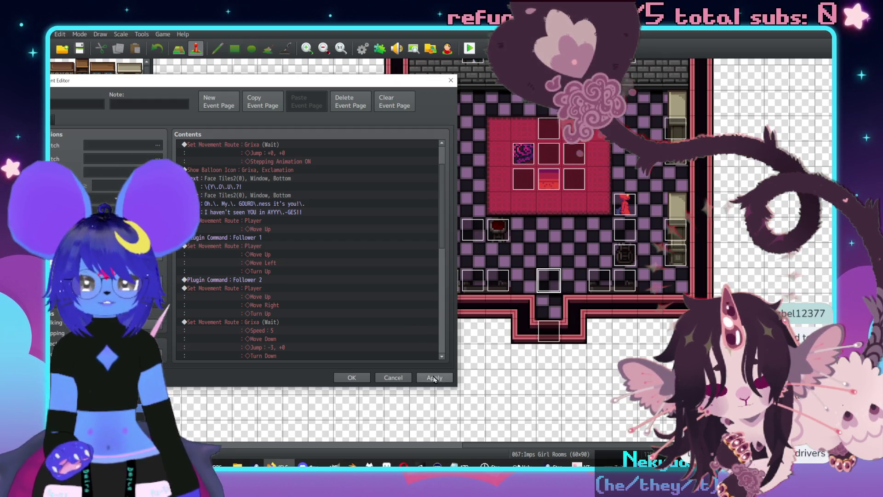
pyautogui.click(354, 377)
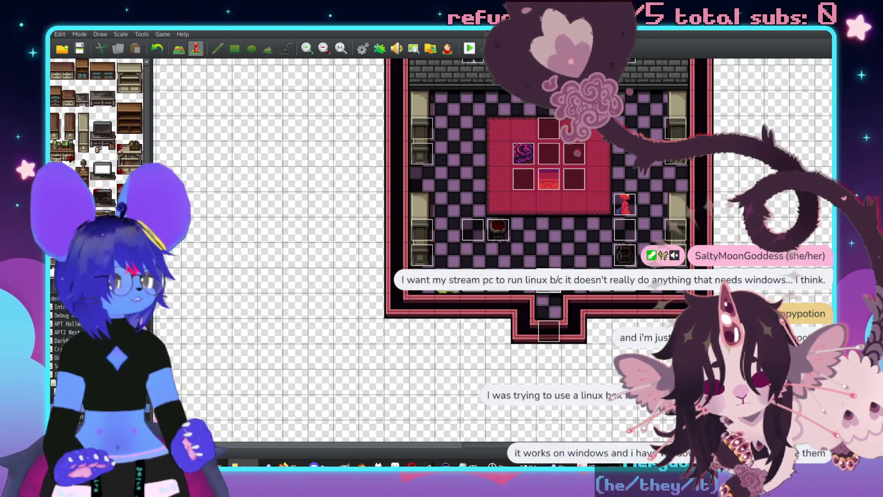
# Scroll the map view up and right to look over the Imps Girl Rooms map.
pyautogui.scroll(1, 419, 250)
pyautogui.hscroll(2, 419, 250)
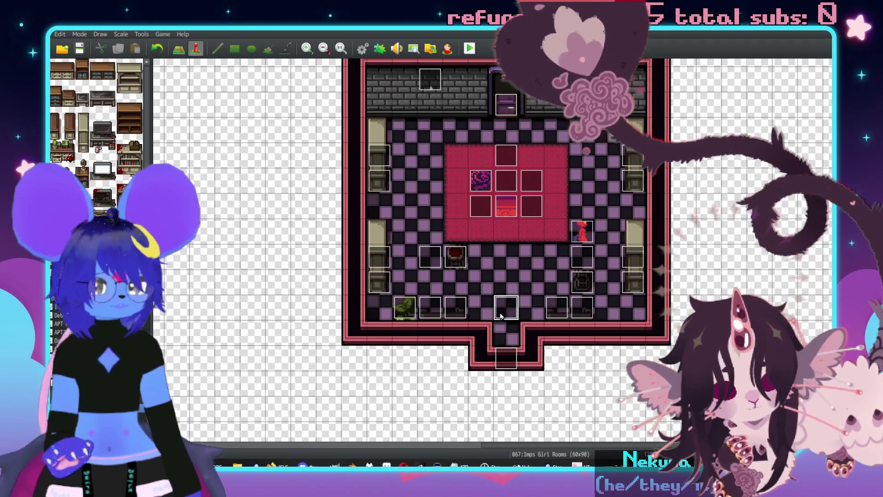
# Inspect an event, then paste the red imp event onto the Imp Bar Back Rooms corridor floor.
pyautogui.doubleClick(548, 312)
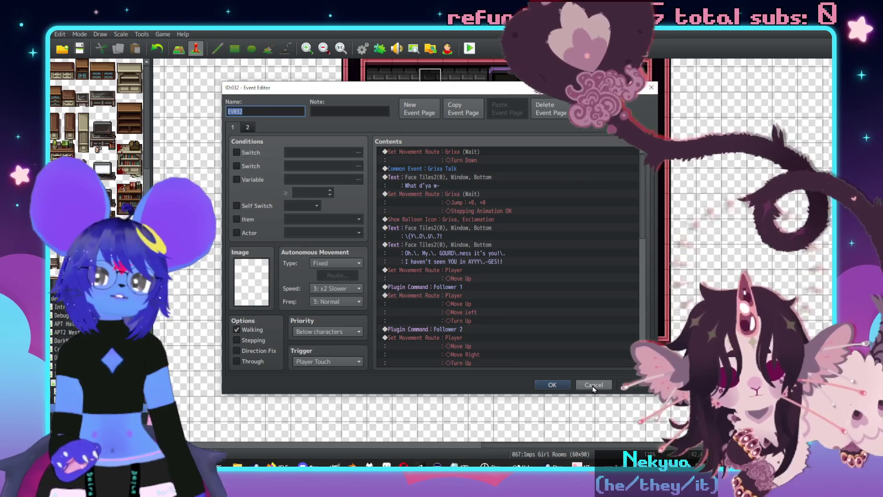
pyautogui.click(593, 386)
pyautogui.press('Up')
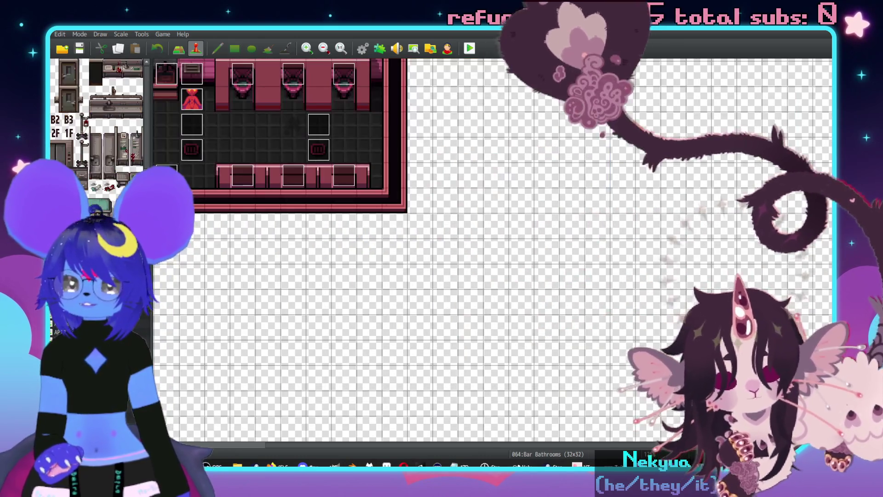
pyautogui.press('Up')
pyautogui.middleClick(479, 245)
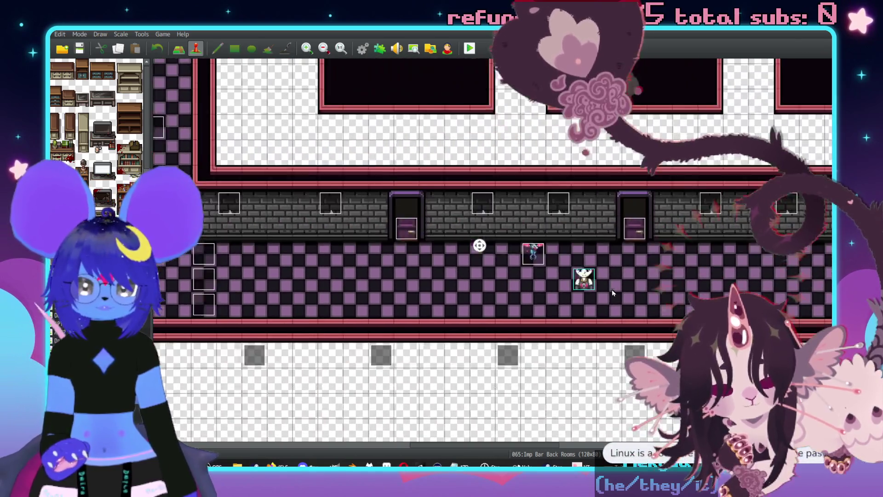
pyautogui.middleClick(612, 292)
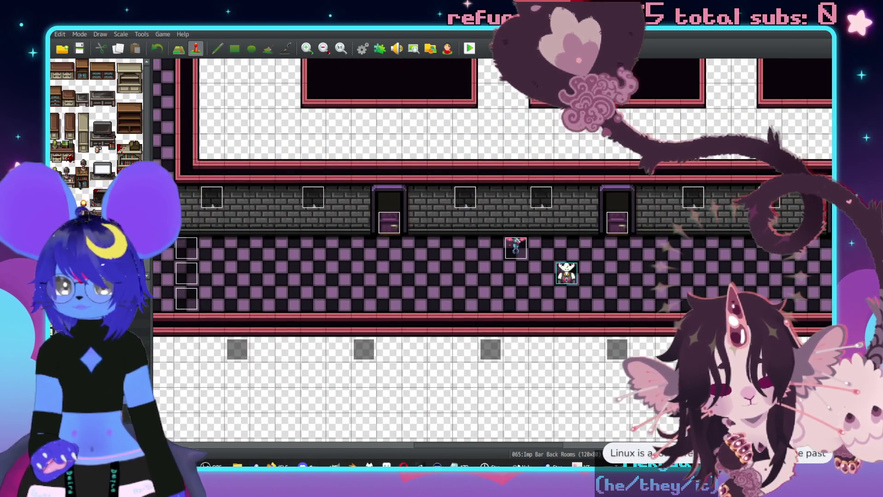
pyautogui.press('Up')
pyautogui.press('Up')
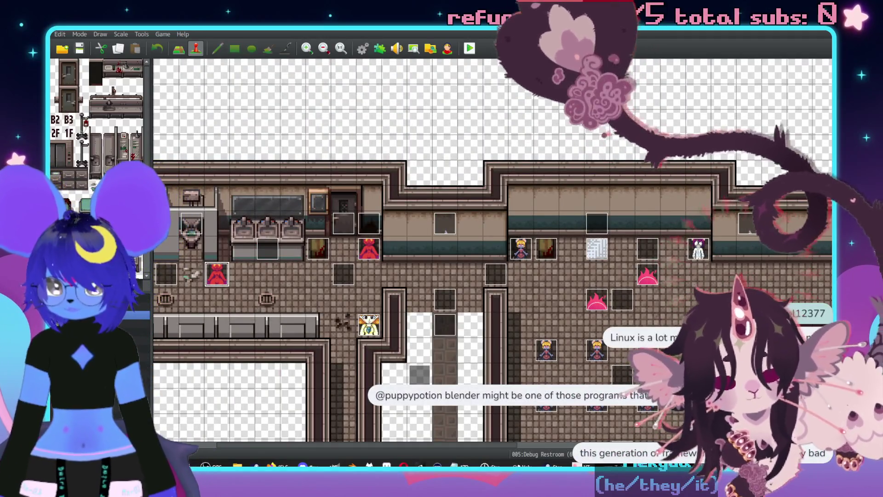
pyautogui.press('Down')
pyautogui.press('Down')
pyautogui.press('Down')
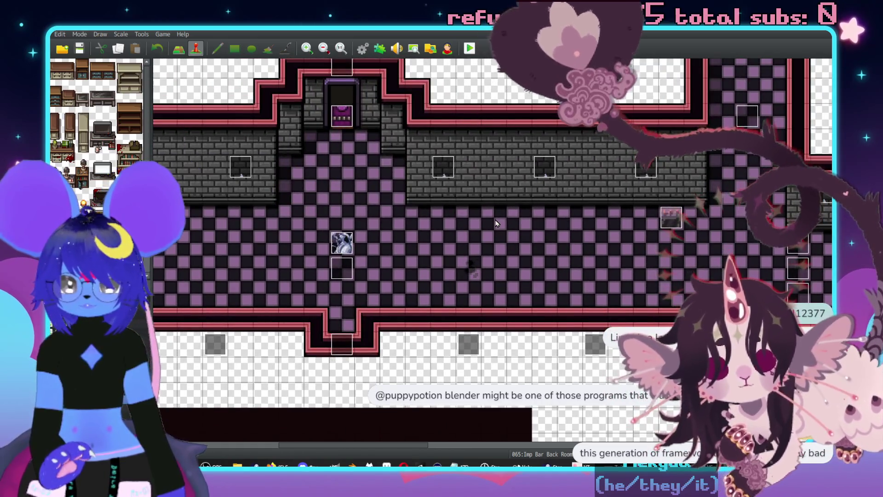
pyautogui.click(494, 217)
pyautogui.hotkey('ctrl', 'v')
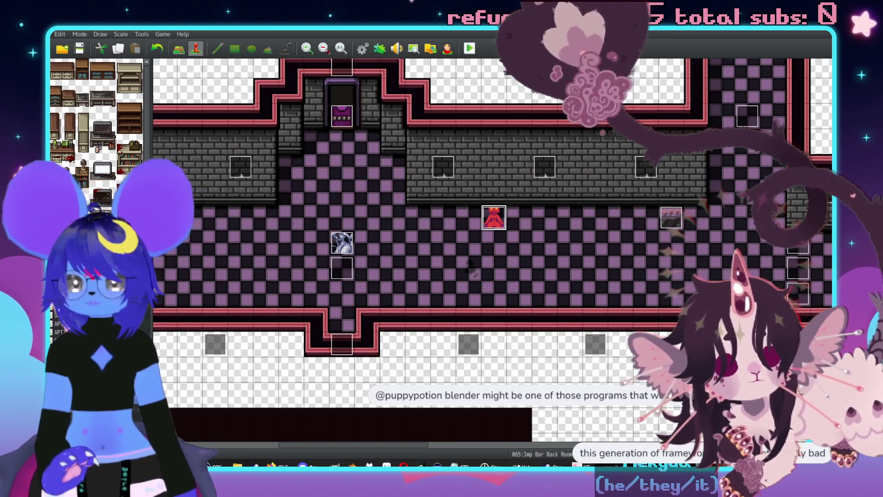
# Switch to the Debug Restroom map and select an event to copy.
pyautogui.click(62, 315)
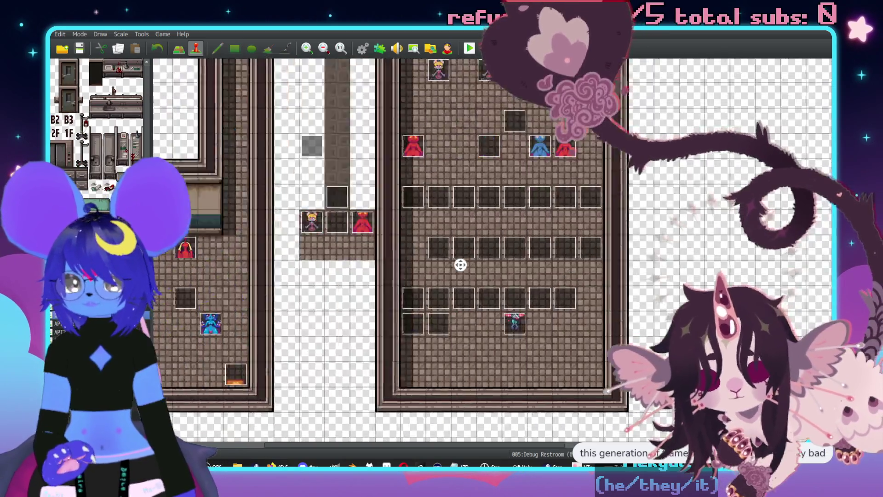
pyautogui.scroll(-5, 270, 151)
pyautogui.click(270, 151)
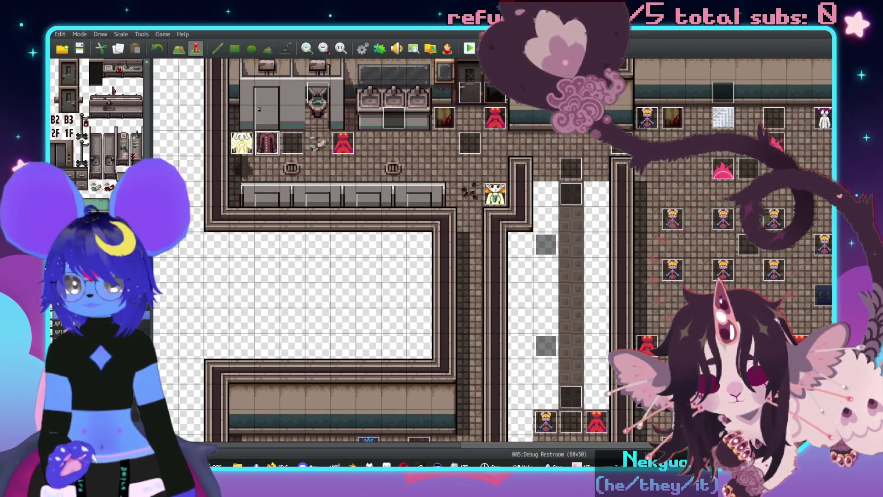
# Paste the copied event beside the red imp in Imp Bar Back Rooms and check its pages.
pyautogui.click(62, 321)
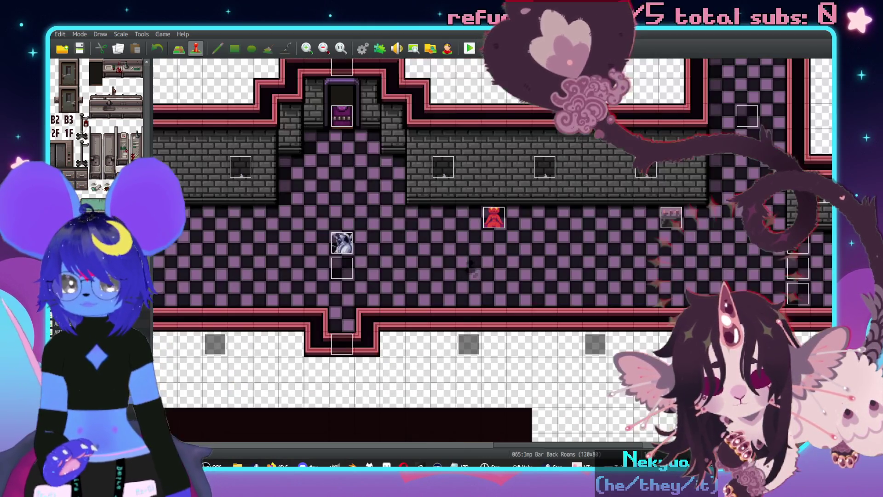
pyautogui.hotkey('ctrl', 'v')
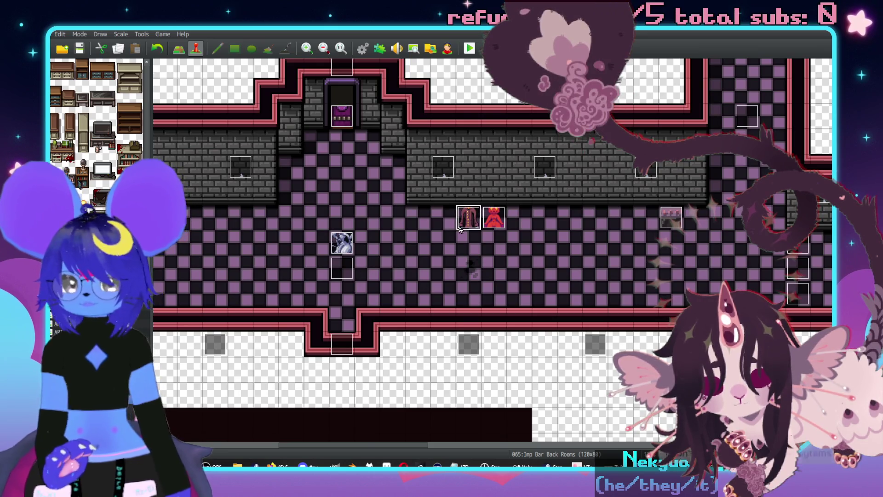
pyautogui.doubleClick(477, 213)
pyautogui.click(247, 127)
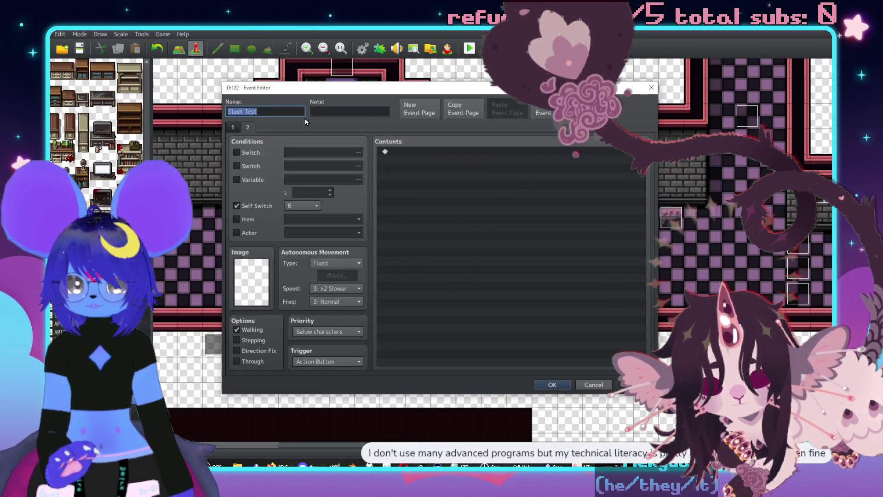
pyautogui.click(653, 88)
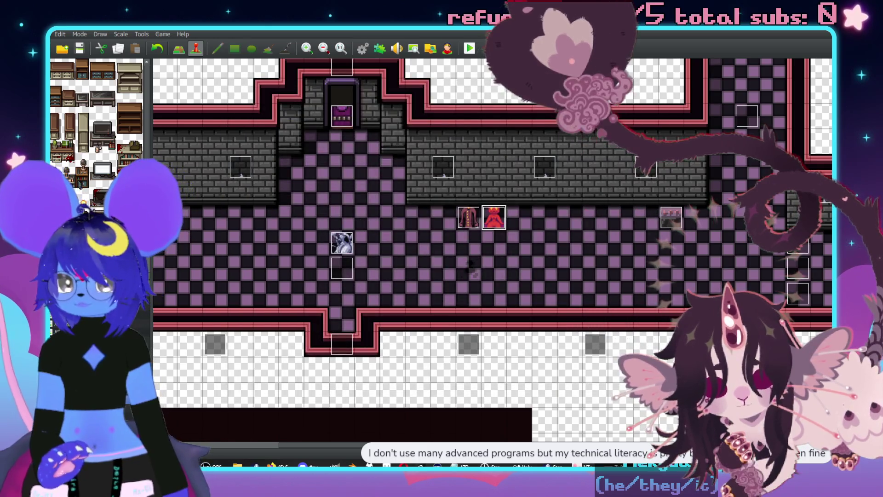
# Inspect the Debug Restroom weapons-and-items and level-up events, then pick the next empty corridor tile.
pyautogui.press('Up')
pyautogui.press('Up')
pyautogui.doubleClick(437, 117)
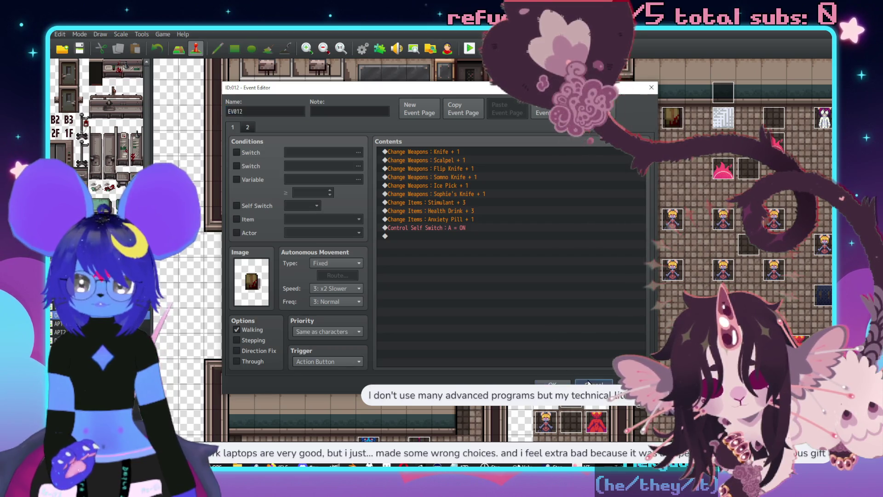
pyautogui.click(589, 383)
pyautogui.doubleClick(674, 115)
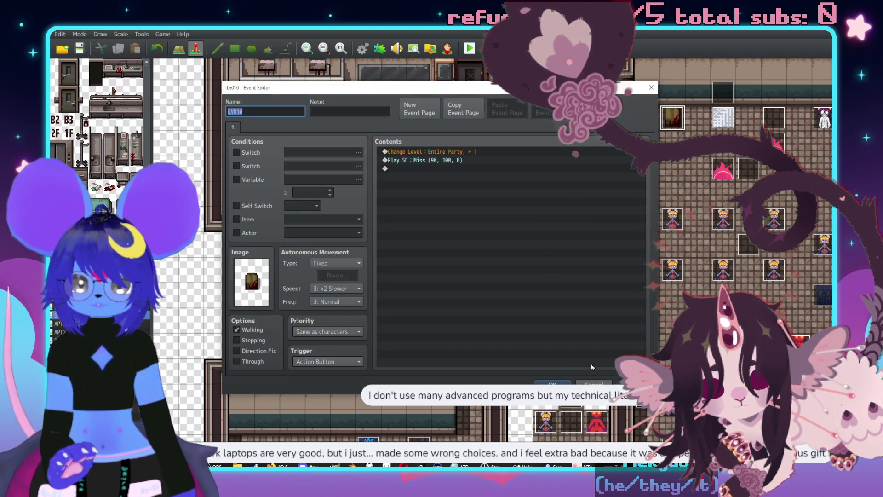
pyautogui.click(593, 385)
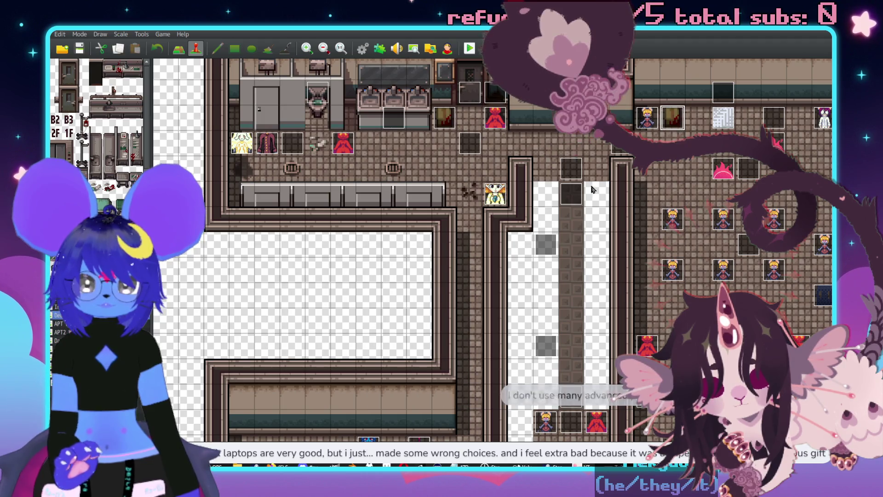
pyautogui.press('Down')
pyautogui.press('Down')
pyautogui.press('Down')
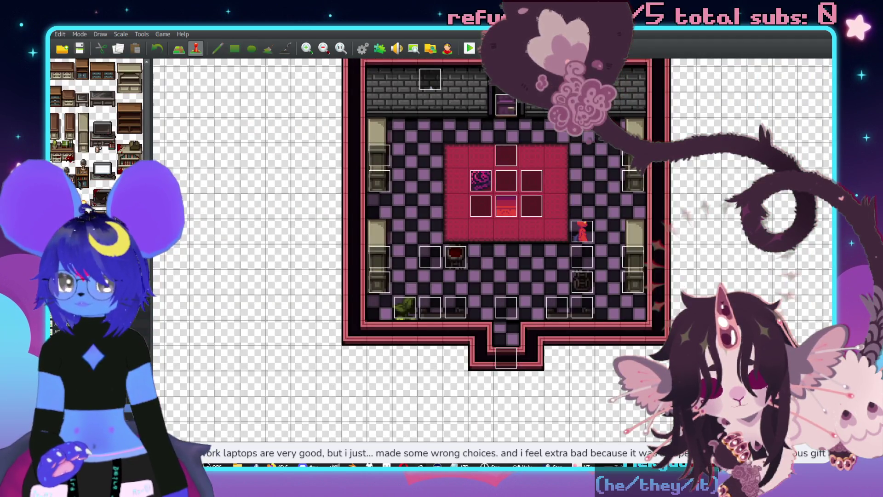
pyautogui.press('Down')
pyautogui.click(519, 217)
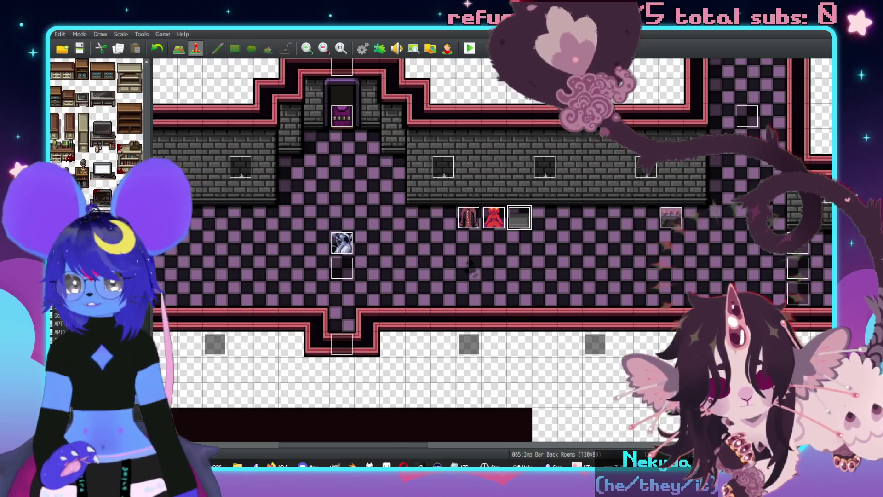
# Copy another Debug Restroom event into the empty corridor cell of Imp Bar Back Rooms.
pyautogui.press('Down')
pyautogui.press('Down')
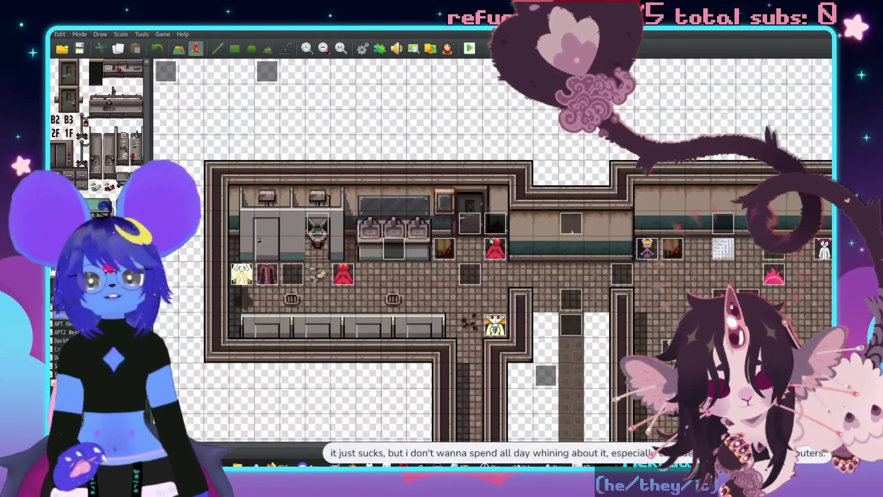
pyautogui.click(444, 248)
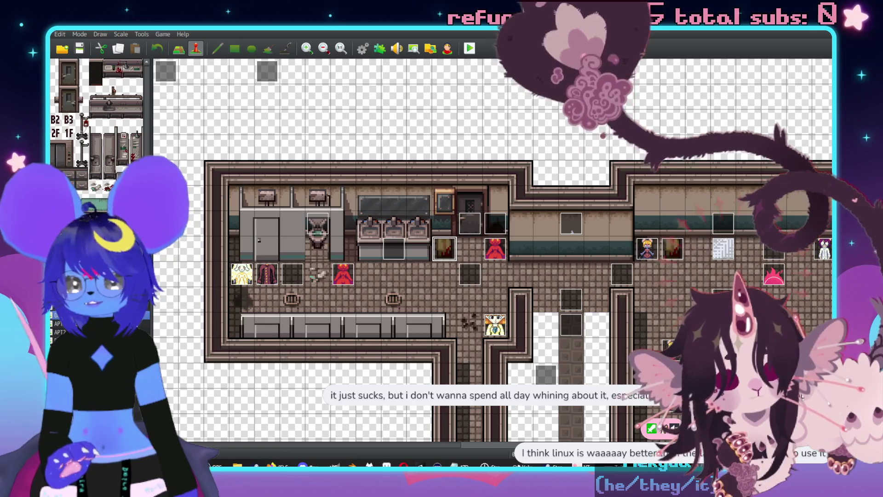
pyautogui.press('Down')
pyautogui.click(547, 220)
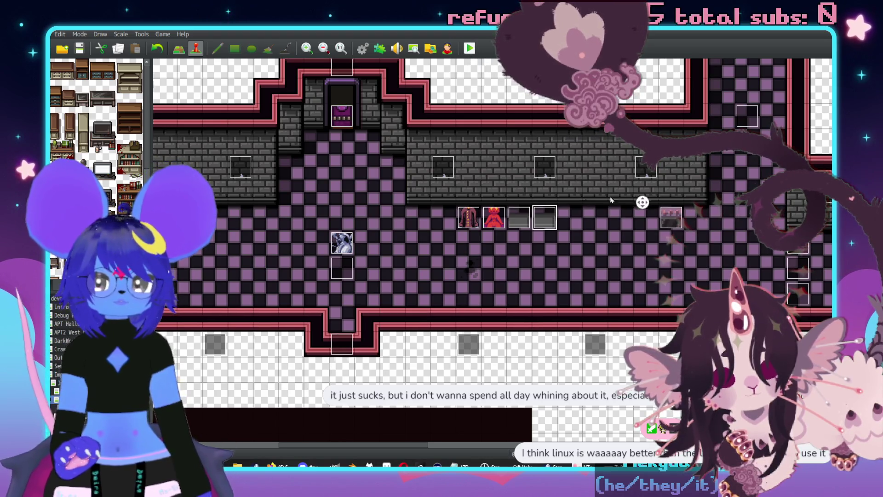
pyautogui.hscroll(-3, 430, 189)
pyautogui.hscroll(4, 430, 188)
pyautogui.click(475, 48)
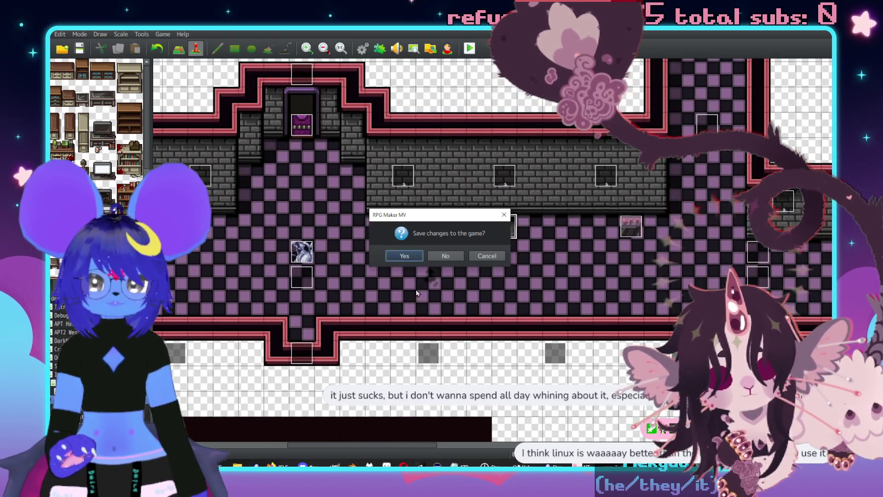
# Save the changes and start a New Game in the playtest.
pyautogui.click(404, 253)
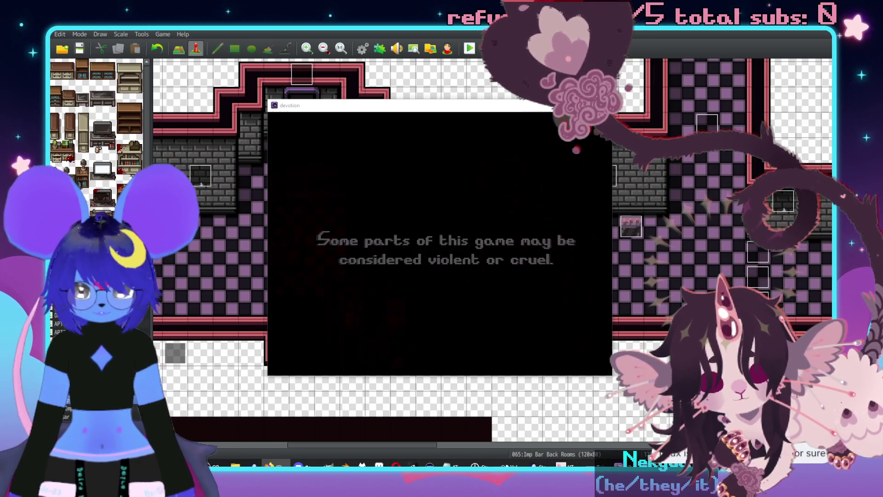
pyautogui.press('Up')
pyautogui.press('Return')
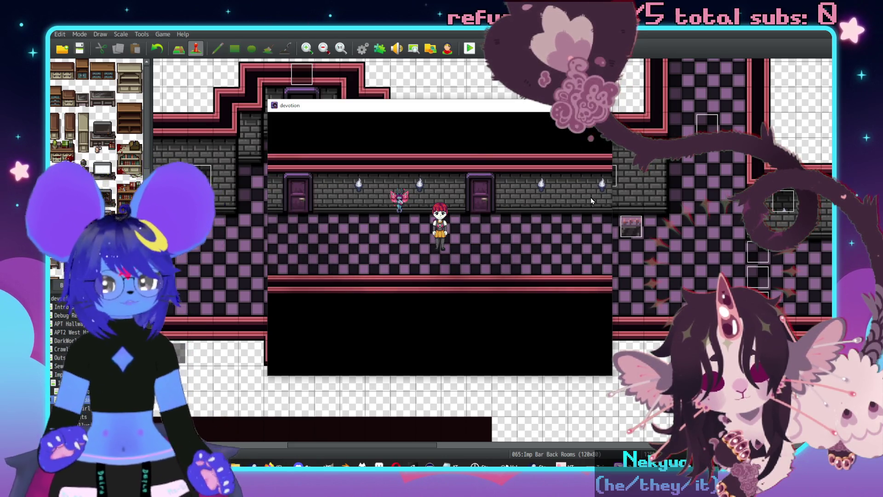
# Walk up to the red imp Checker and recruit her into the party.
pyautogui.press('Left')
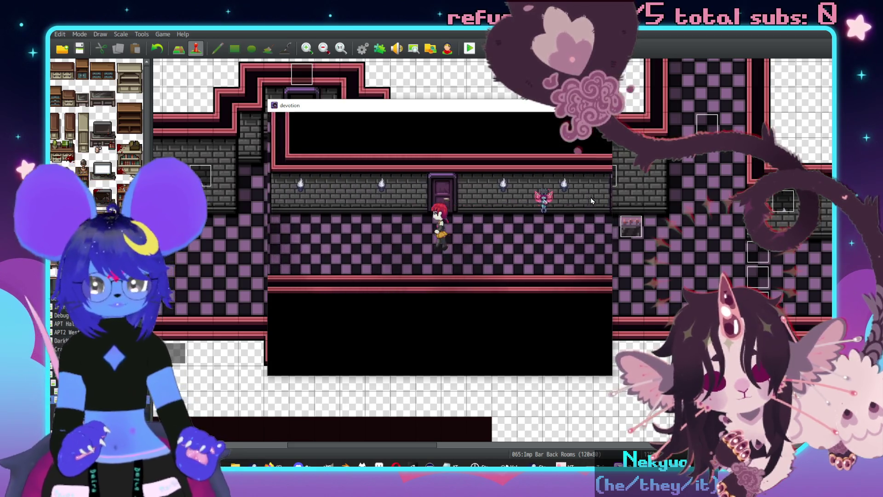
pyautogui.press('Left')
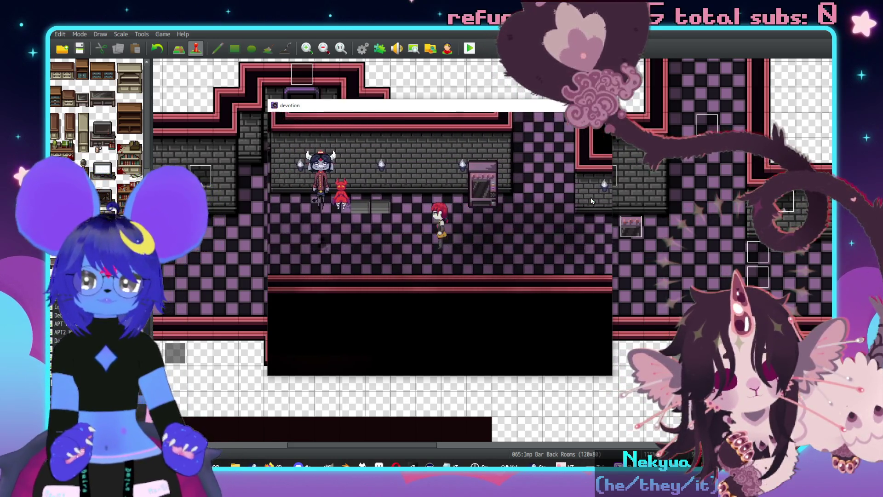
pyautogui.press('Up')
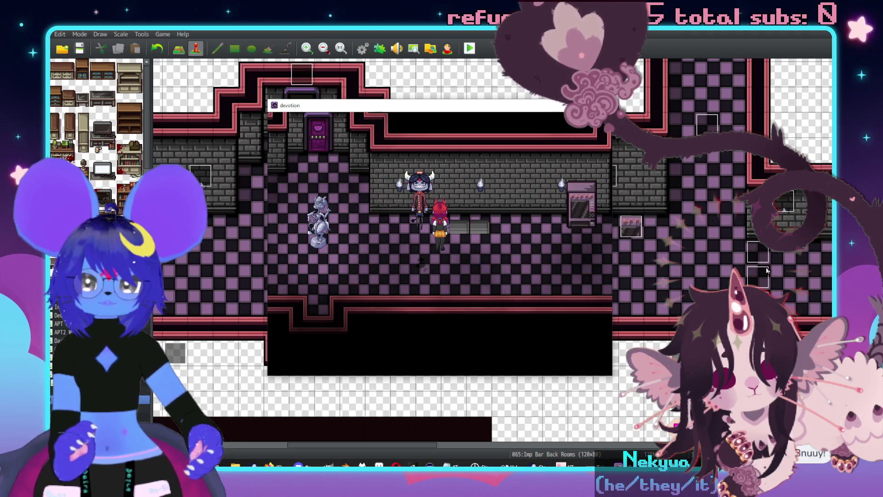
pyautogui.press('z')
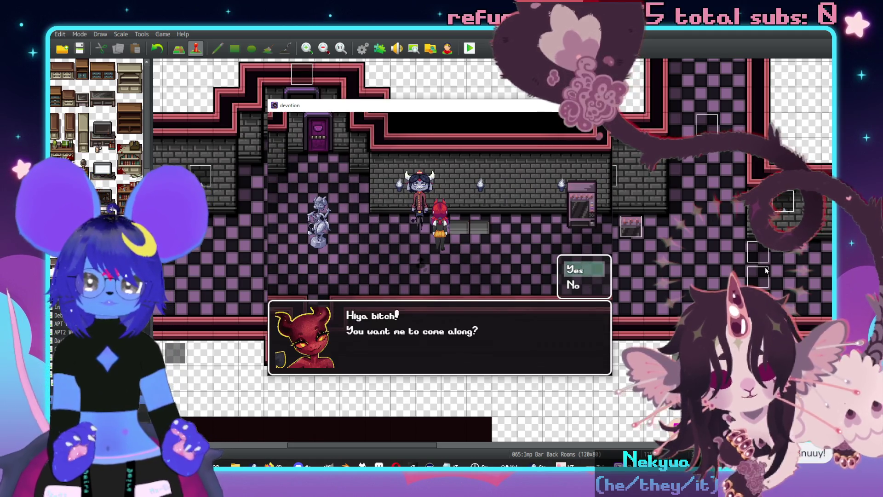
pyautogui.press('z')
pyautogui.press('z')
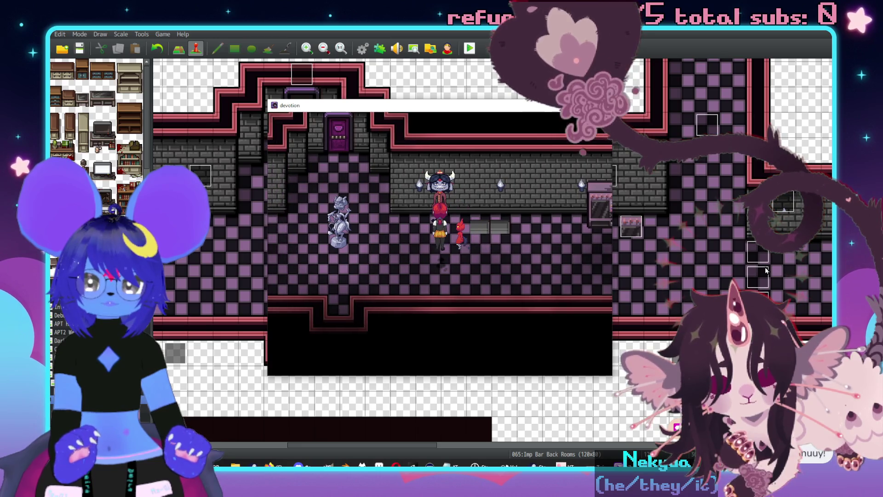
pyautogui.press('z')
pyautogui.press('z')
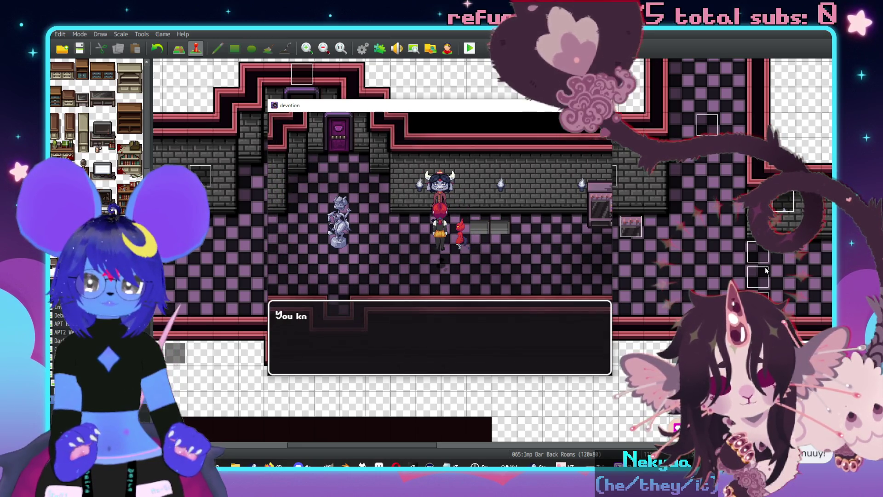
pyautogui.press('z')
pyautogui.press('z')
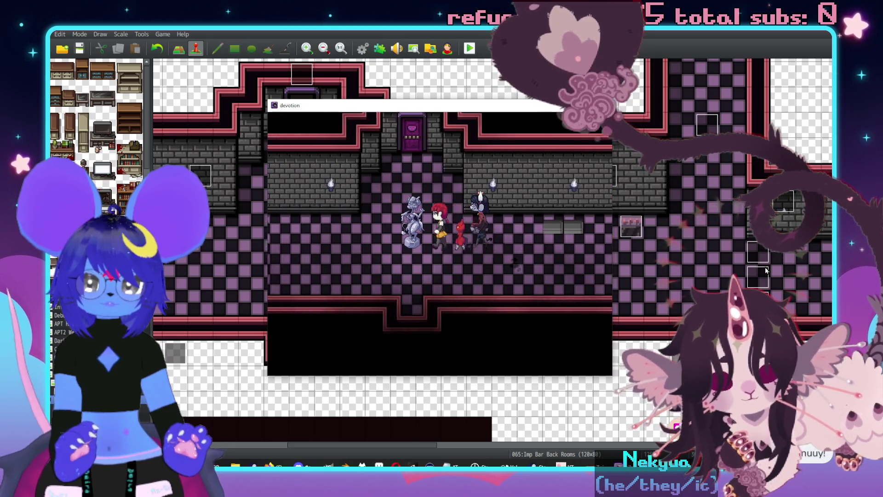
# Check the party menu and walk the party through the back rooms into the encounter.
pyautogui.press('Right')
pyautogui.press('Up')
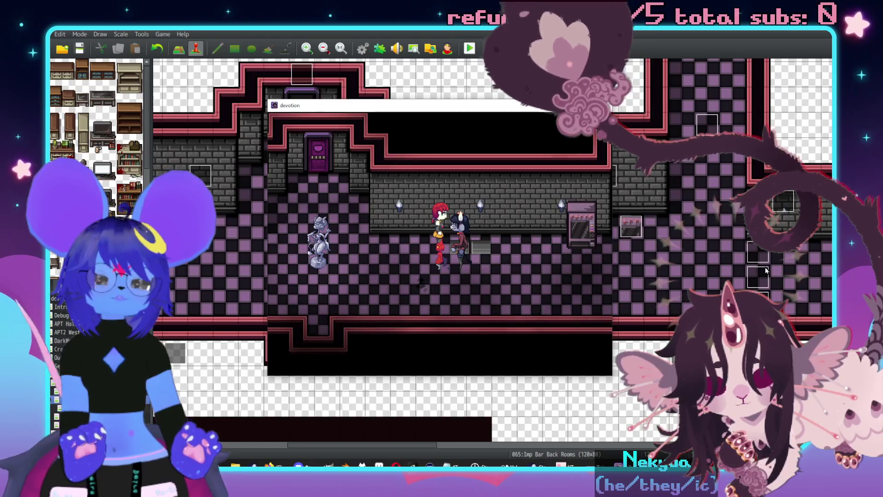
pyautogui.press('x')
pyautogui.press('x')
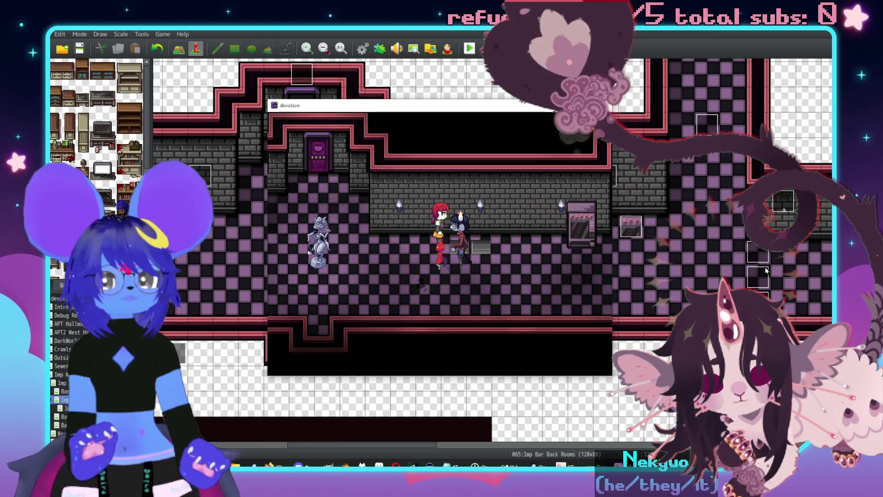
pyautogui.press('Right')
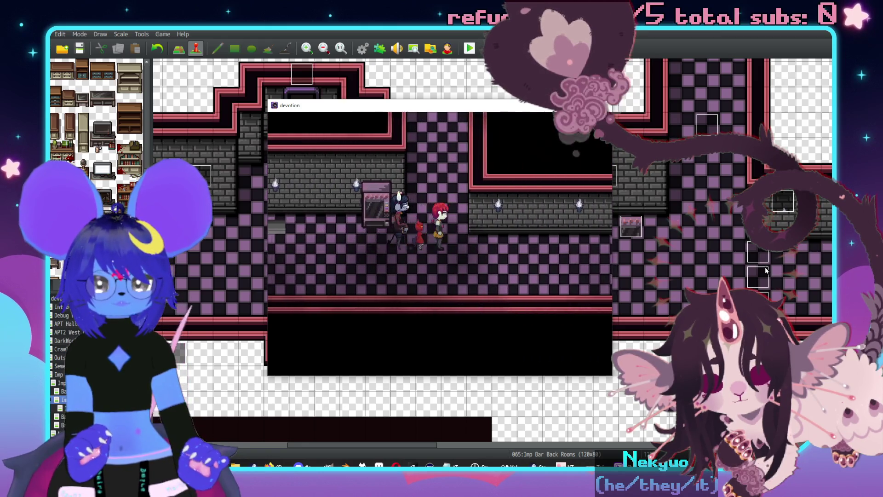
pyautogui.press('Down')
pyautogui.press('Left')
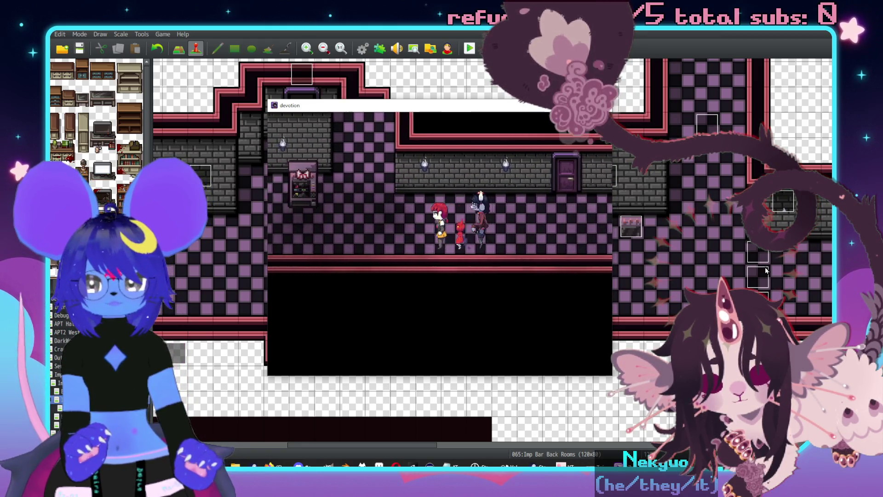
pyautogui.press('Left')
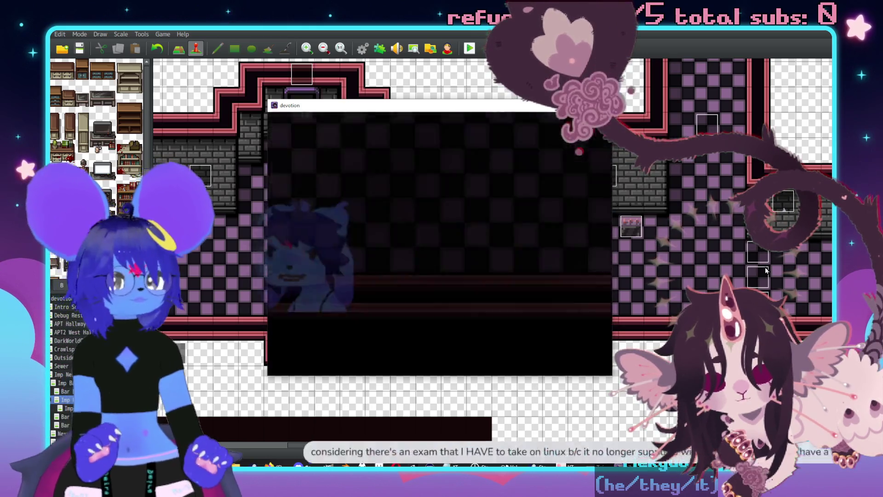
# Advance into the first battle, then dismiss its victory and item-found messages.
pyautogui.press('Return')
pyautogui.press('Return')
pyautogui.press('Return')
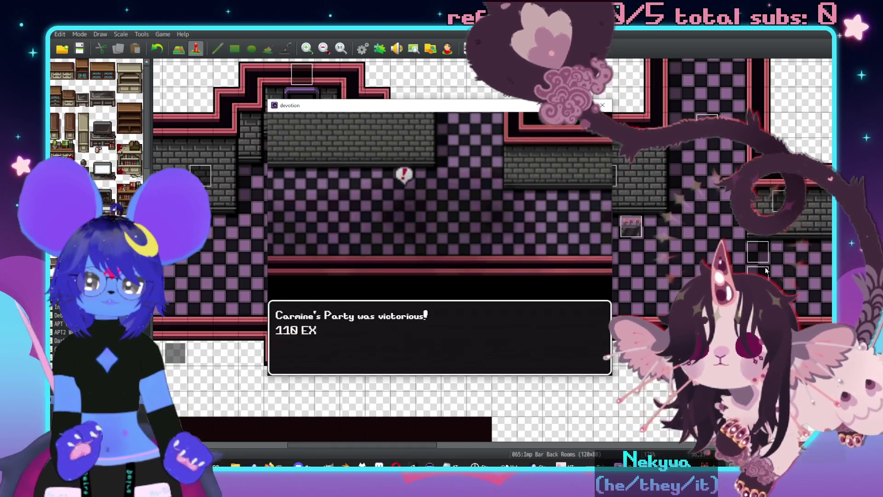
pyautogui.press('Return')
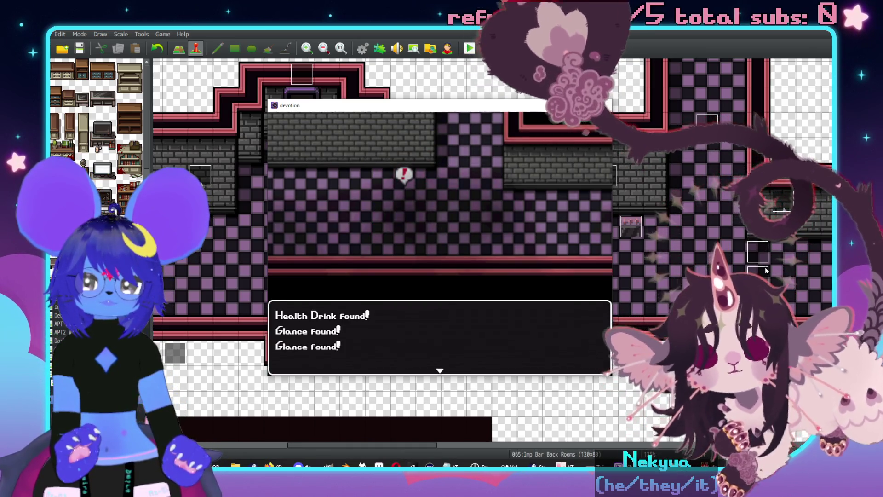
pyautogui.press('Return')
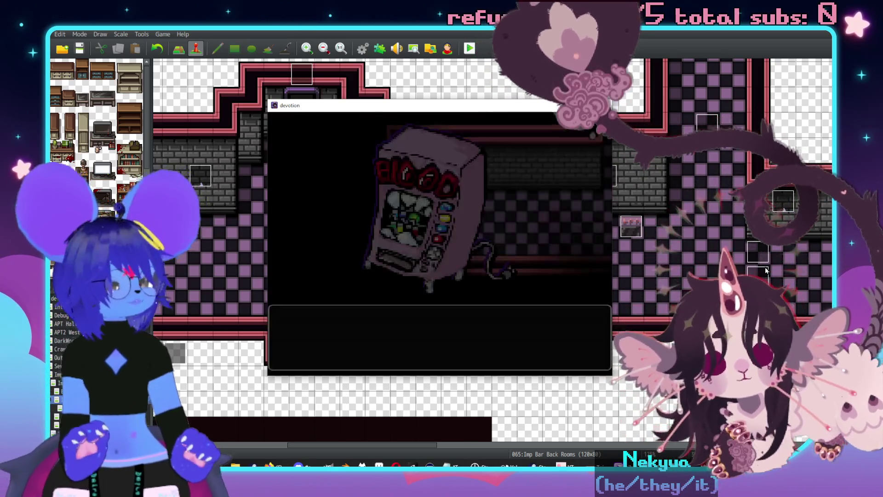
# Defeat the Covetous Dispenser with Carve Space and dismiss the Health Drink and Glance loot messages.
pyautogui.press('Return')
pyautogui.press('Down')
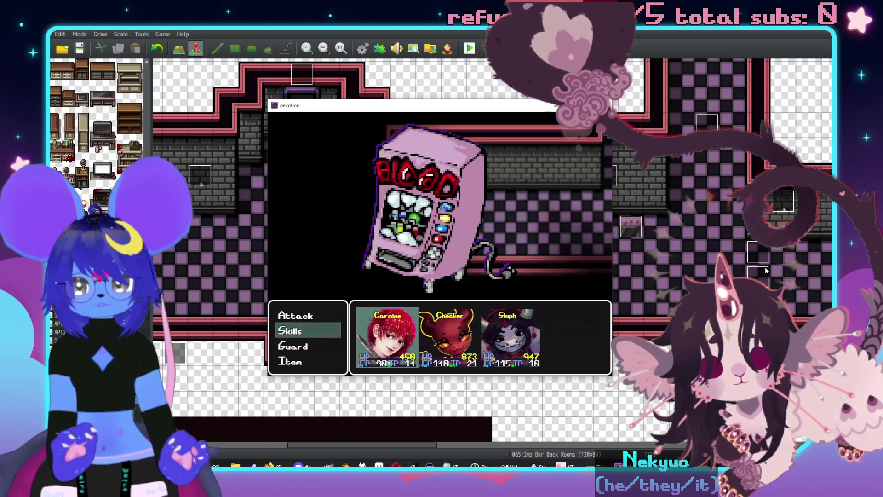
pyautogui.press('Return')
pyautogui.press('Down')
pyautogui.press('Down')
pyautogui.press('Down')
pyautogui.press('Down')
pyautogui.press('Right')
pyautogui.press('Down')
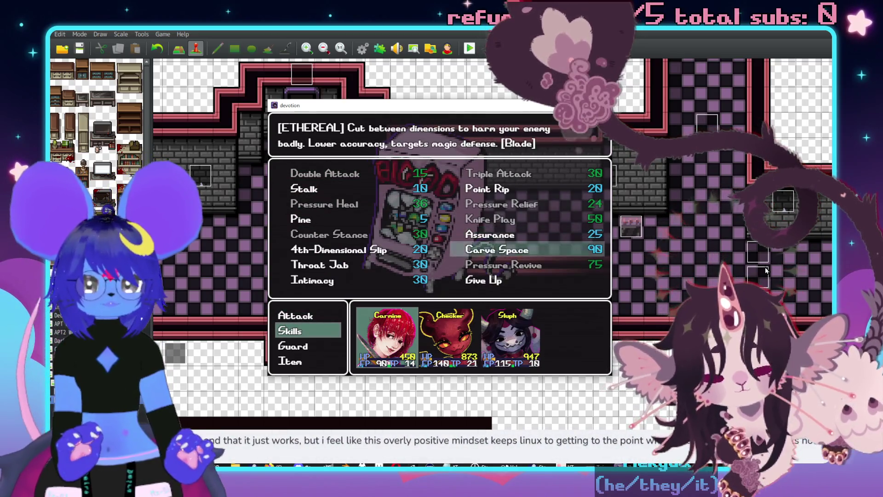
pyautogui.press('Down')
pyautogui.press('Up')
pyautogui.press('Left')
pyautogui.press('Right')
pyautogui.press('Return')
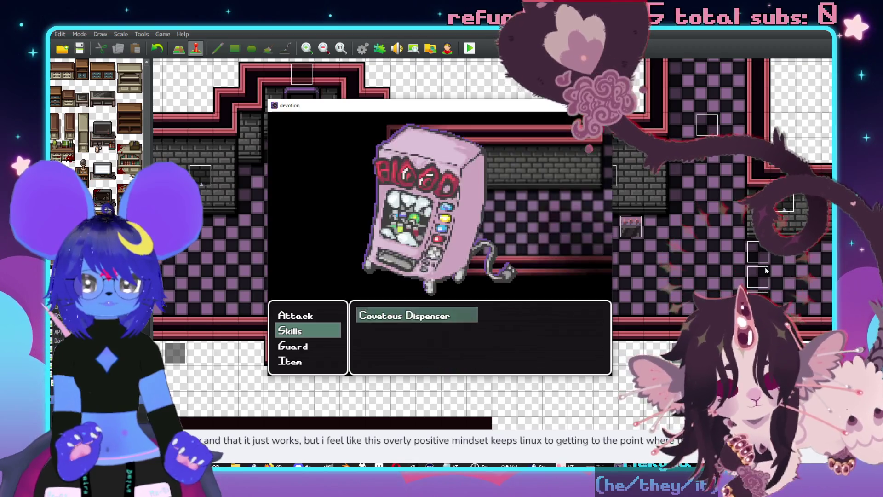
pyautogui.press('Return')
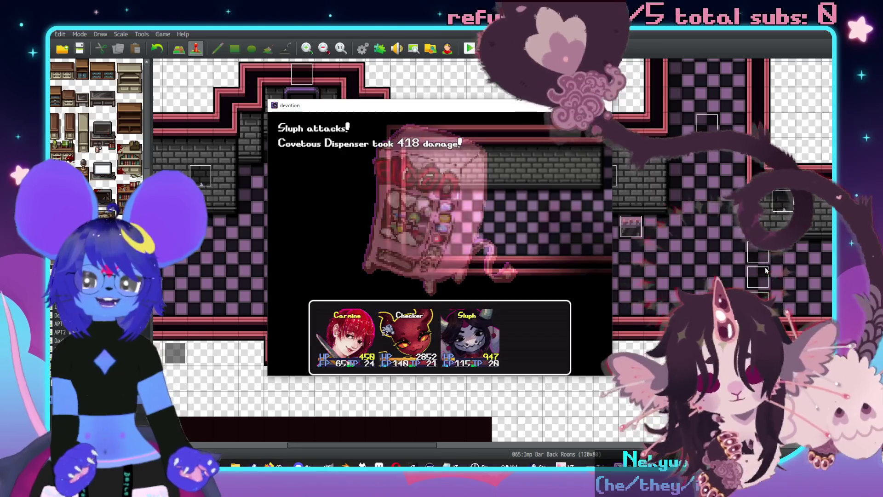
pyautogui.press('Return')
pyautogui.press('Return')
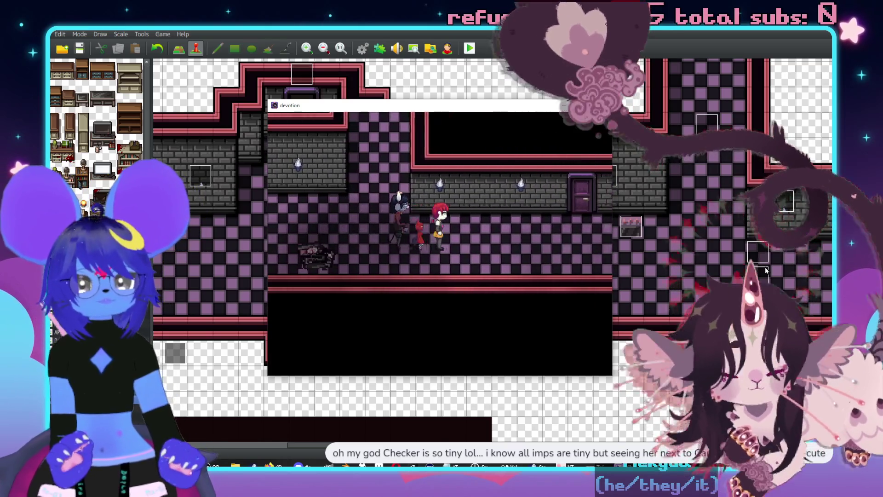
# Try the locked door, then enter the door to its left and collect 2x First Aid Spray.
pyautogui.press('Up')
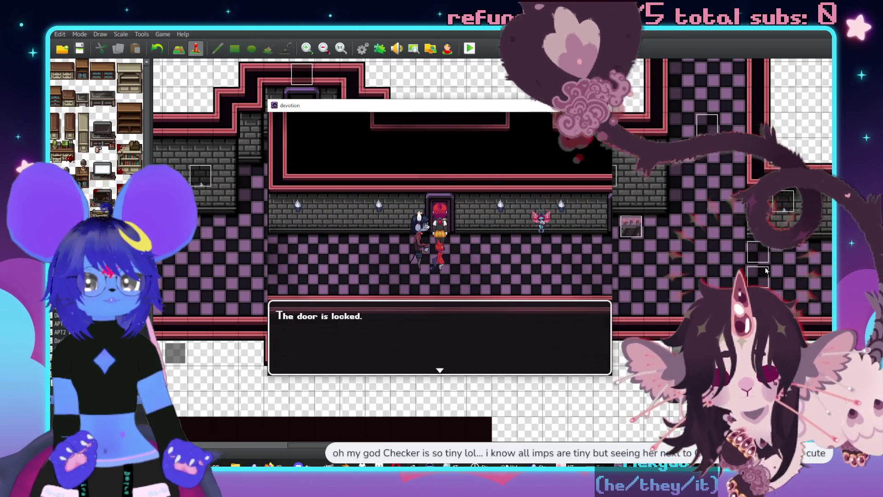
pyautogui.press('z')
pyautogui.press('z')
pyautogui.press('z')
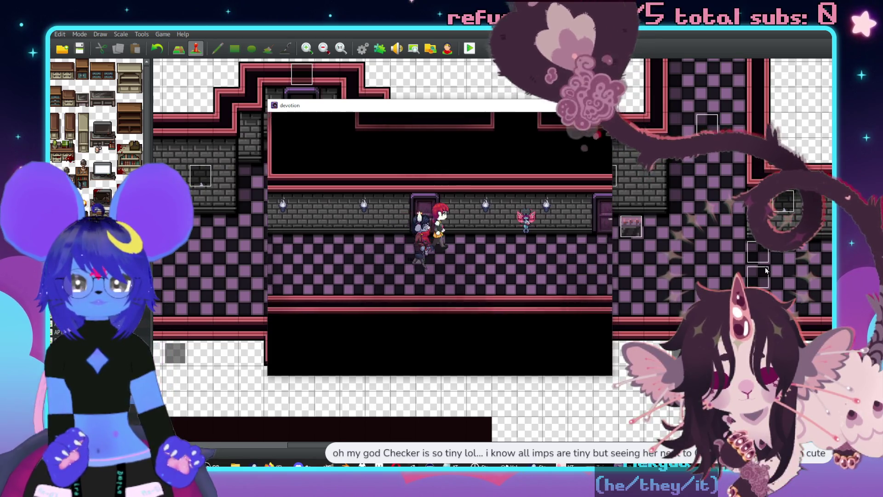
pyautogui.press('Left')
pyautogui.press('Up')
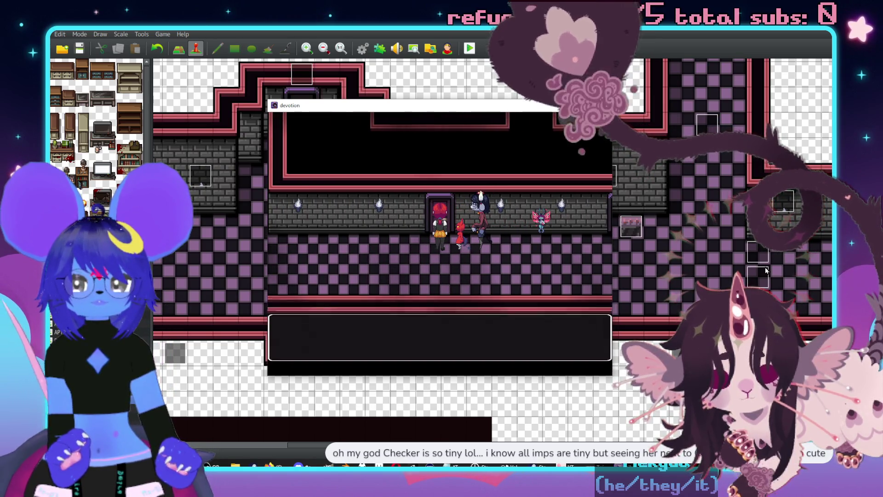
pyautogui.press('z')
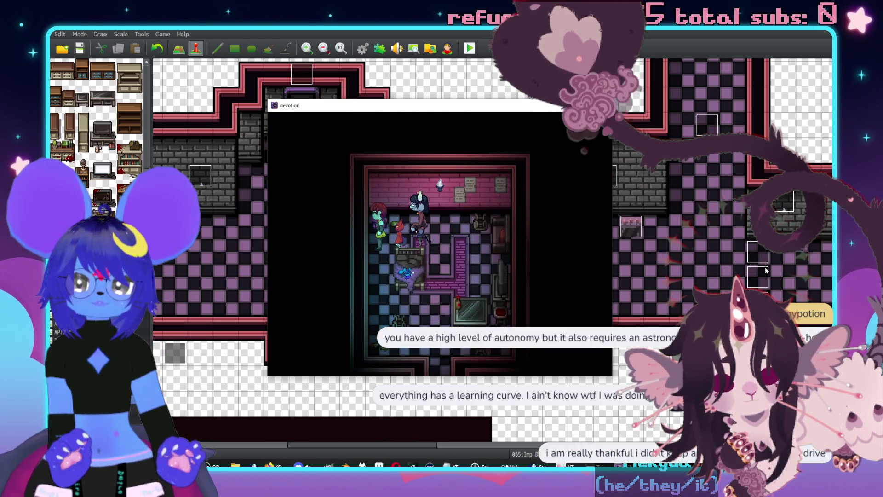
pyautogui.press('Return')
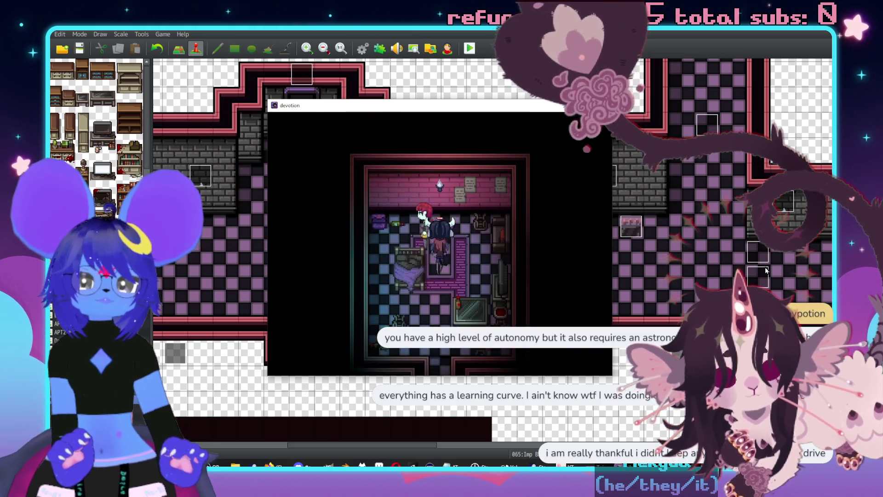
pyautogui.press('Return')
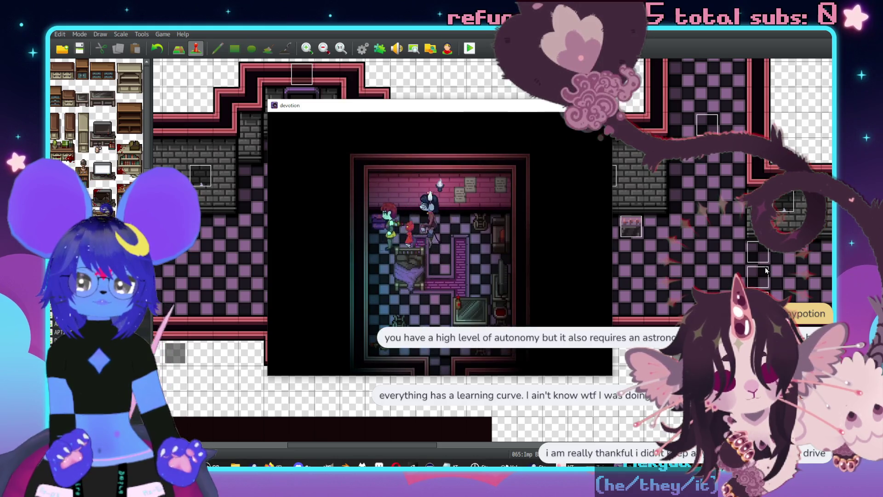
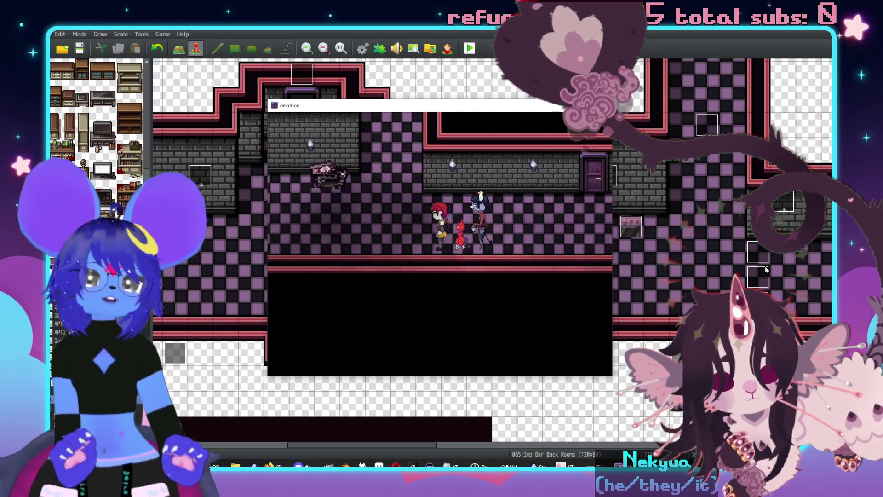
# Close the running playtest and scroll the map to locate the HostessSleep event.
pyautogui.hotkey('alt', 'F4')
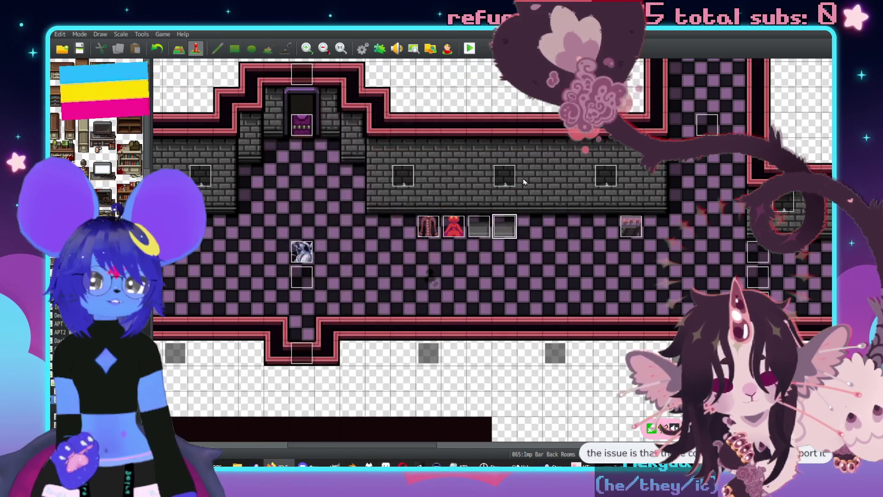
pyautogui.scroll(4, 547, 158)
pyautogui.hscroll(3, 492, 200)
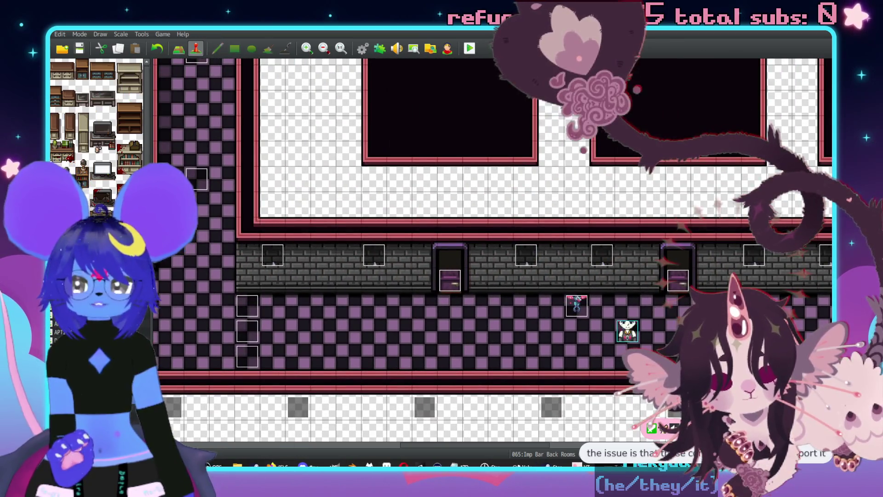
pyautogui.scroll(-5, 453, 256)
pyautogui.hscroll(-1, 459, 181)
pyautogui.scroll(2, 551, 189)
pyautogui.hscroll(-4, 655, 195)
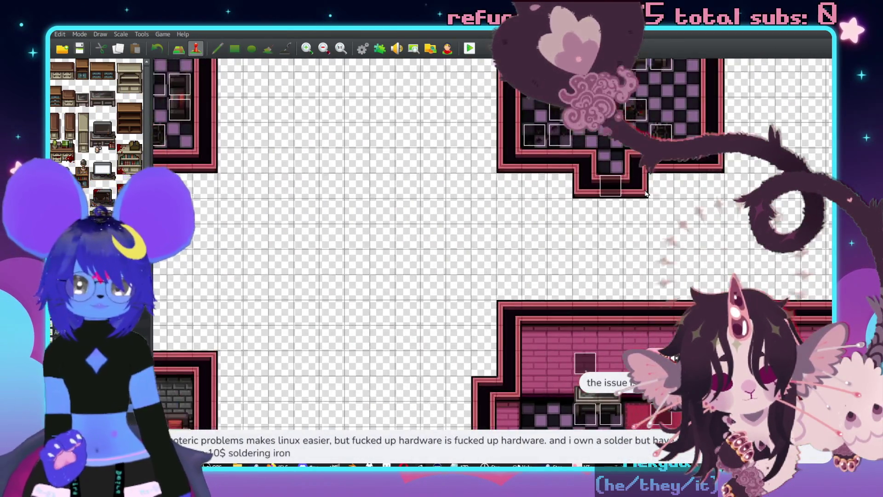
pyautogui.hscroll(4, 655, 196)
pyautogui.scroll(-5, 597, 152)
pyautogui.scroll(4, 539, 105)
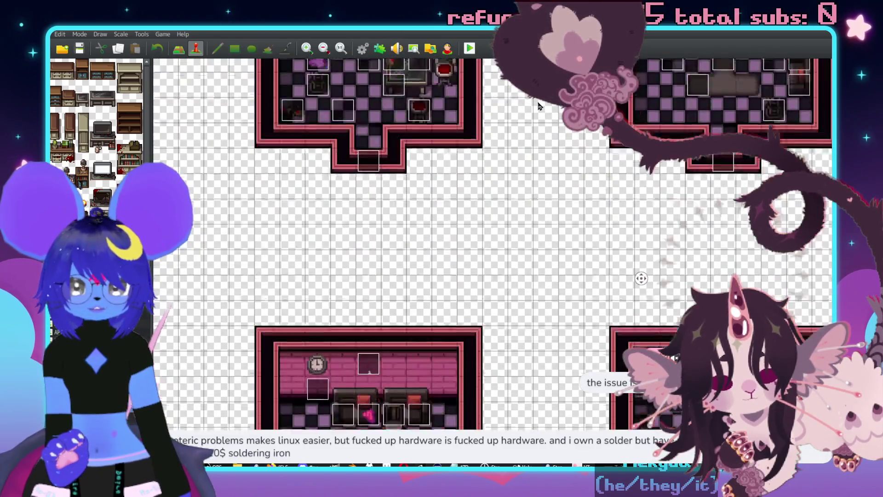
pyautogui.scroll(-5, 539, 106)
# Open the HostessSleep event and review its four pages, returning to page 2.
pyautogui.doubleClick(317, 275)
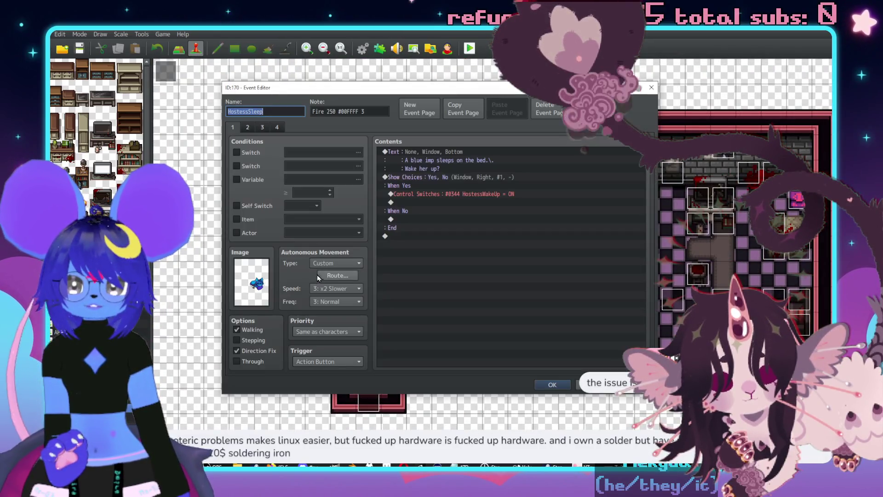
pyautogui.click(249, 128)
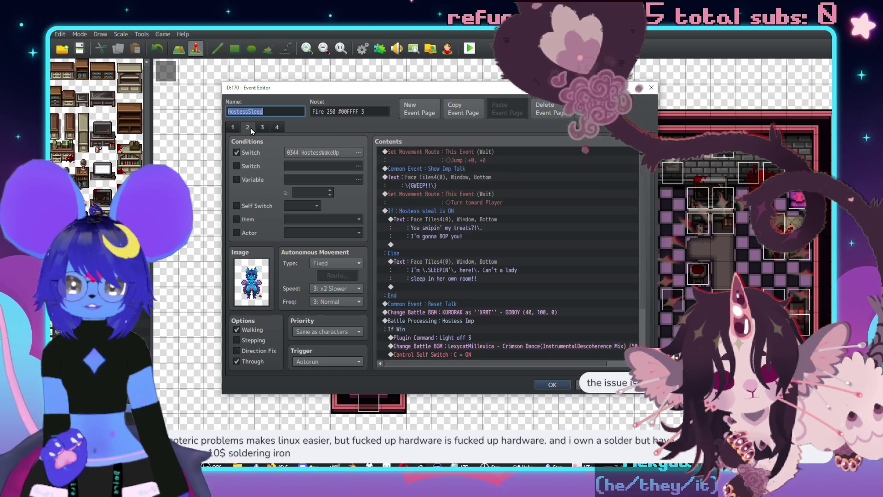
pyautogui.click(468, 158)
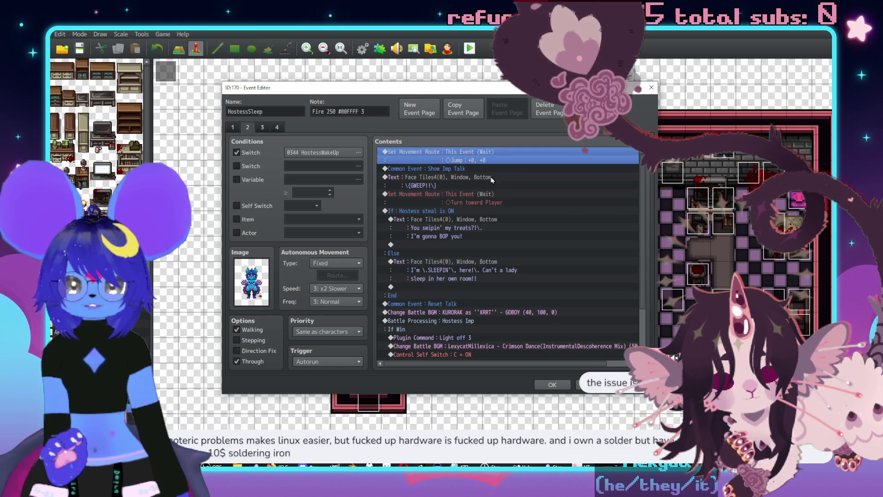
pyautogui.click(233, 128)
pyautogui.click(248, 128)
pyautogui.click(263, 127)
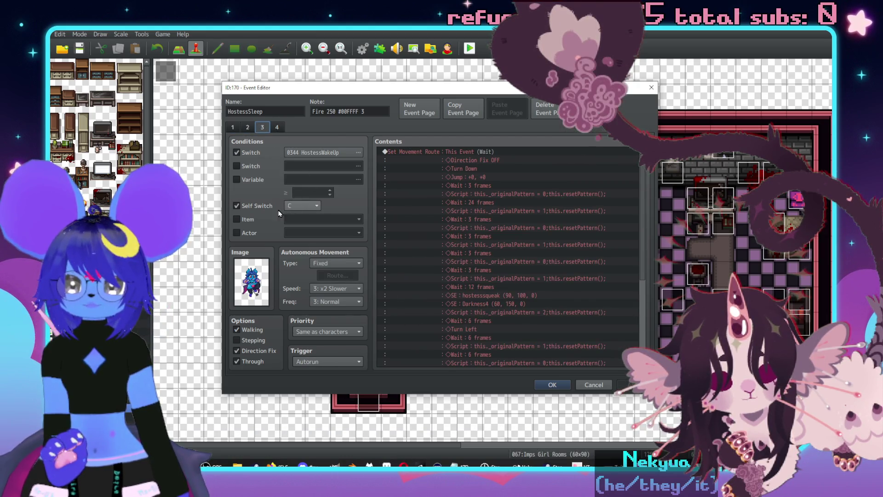
pyautogui.click(277, 127)
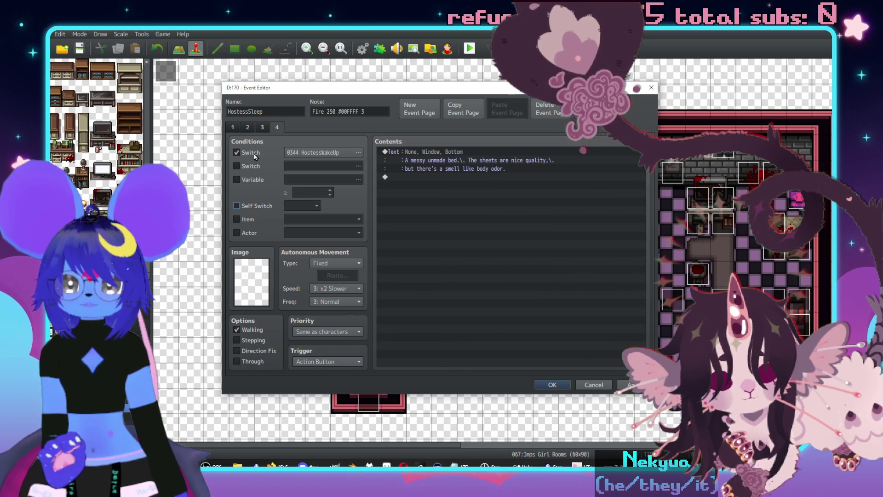
pyautogui.click(248, 128)
pyautogui.scroll(-3, 444, 253)
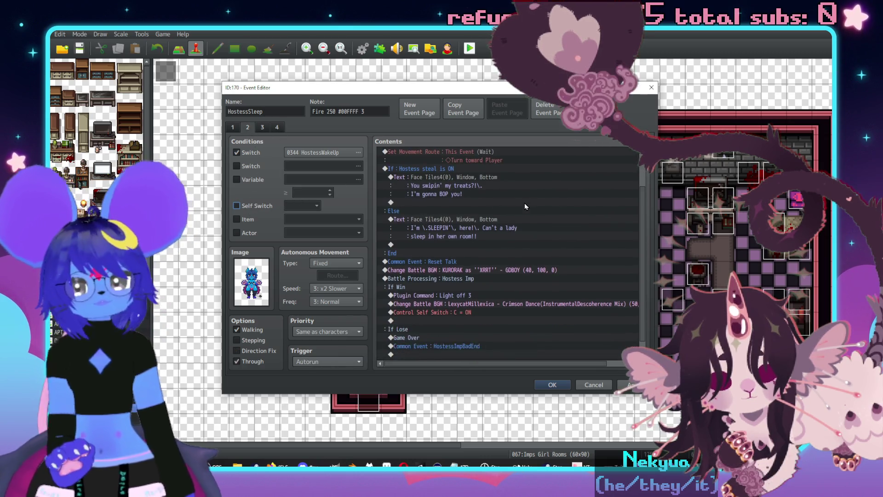
# Replace the win branch's Self Switch C command with Control Switches 0350 Hostessstep1 ON.
pyautogui.click(463, 299)
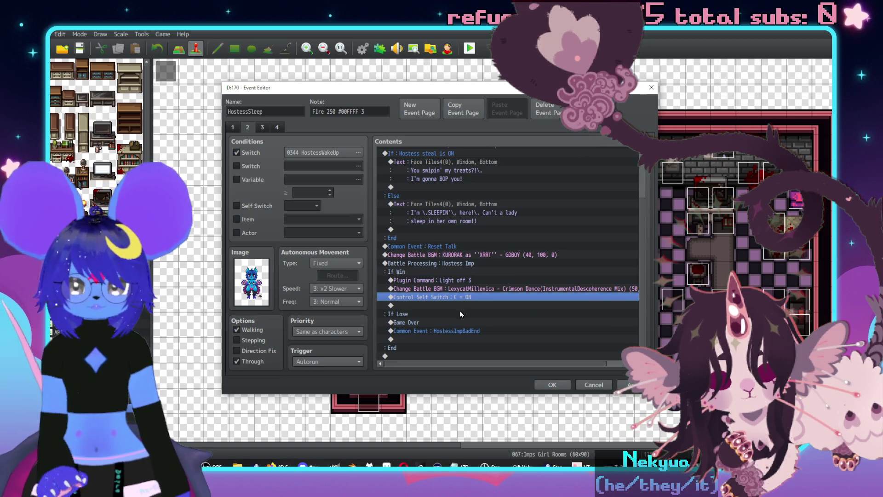
pyautogui.press('Delete')
pyautogui.doubleClick(439, 306)
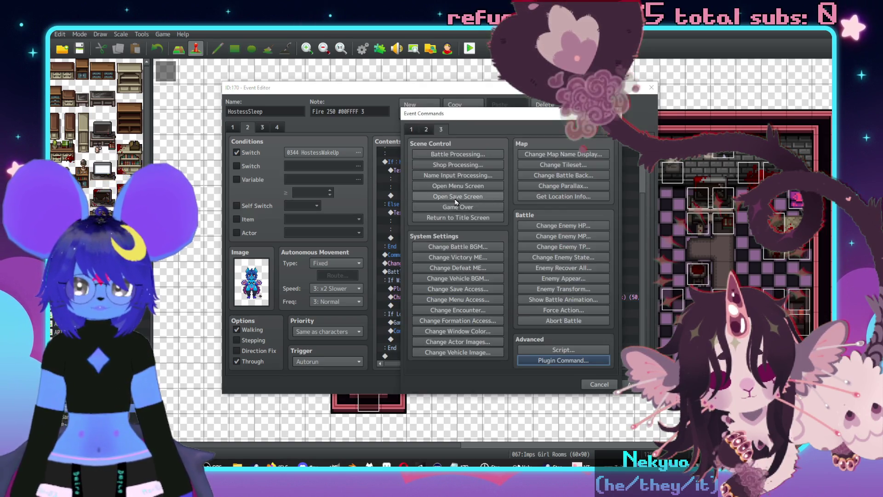
pyautogui.click(411, 129)
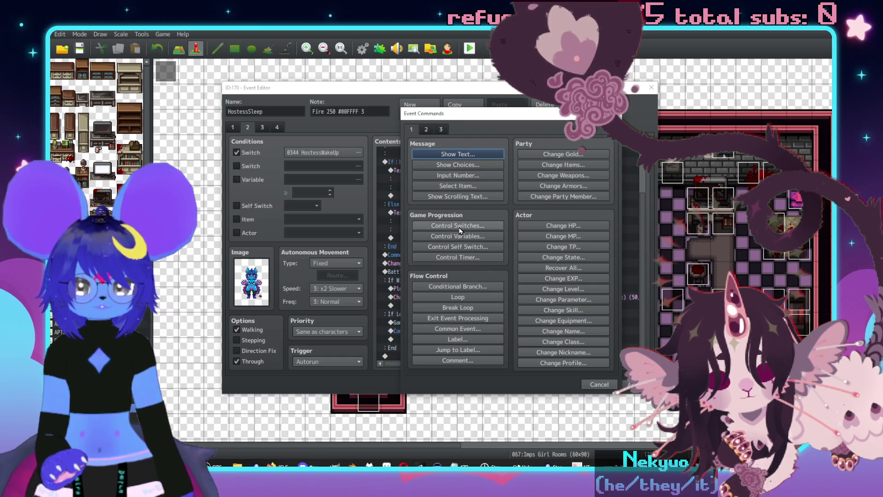
pyautogui.click(460, 227)
pyautogui.click(513, 233)
pyautogui.click(532, 237)
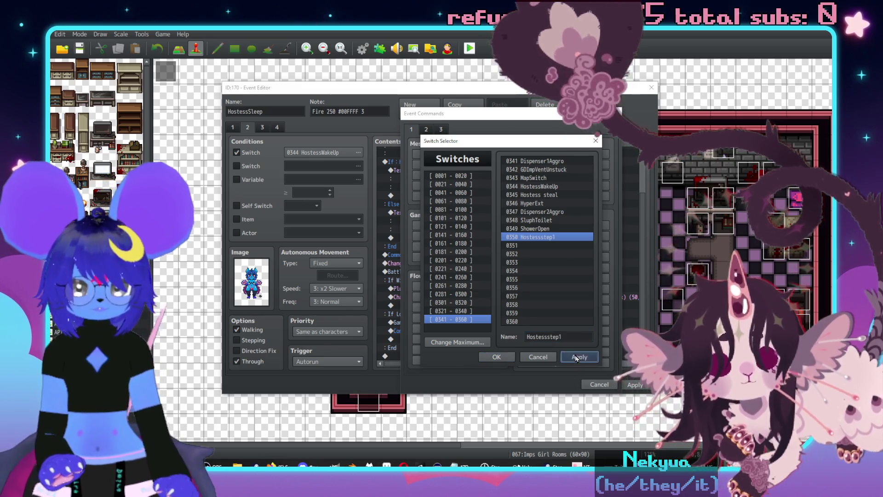
pyautogui.click(497, 357)
pyautogui.click(518, 291)
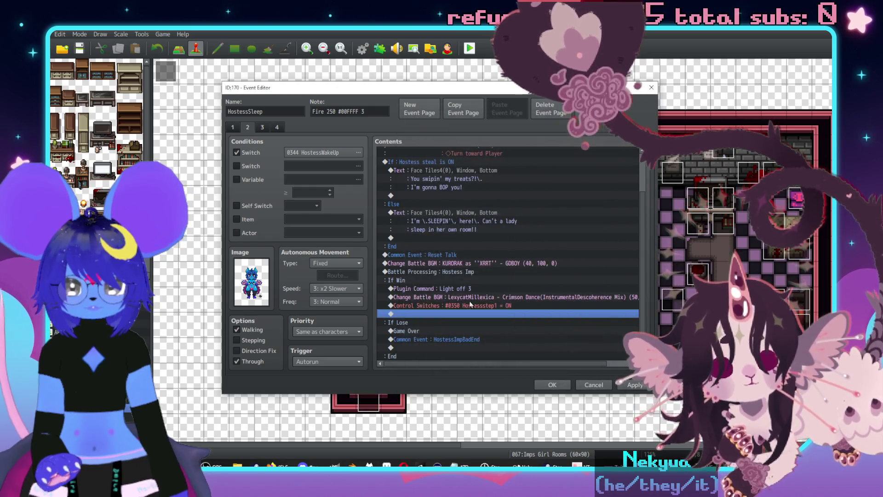
# Make page 3 require only switch 0350 Hostessstep1, removing the second switch condition.
pyautogui.click(263, 126)
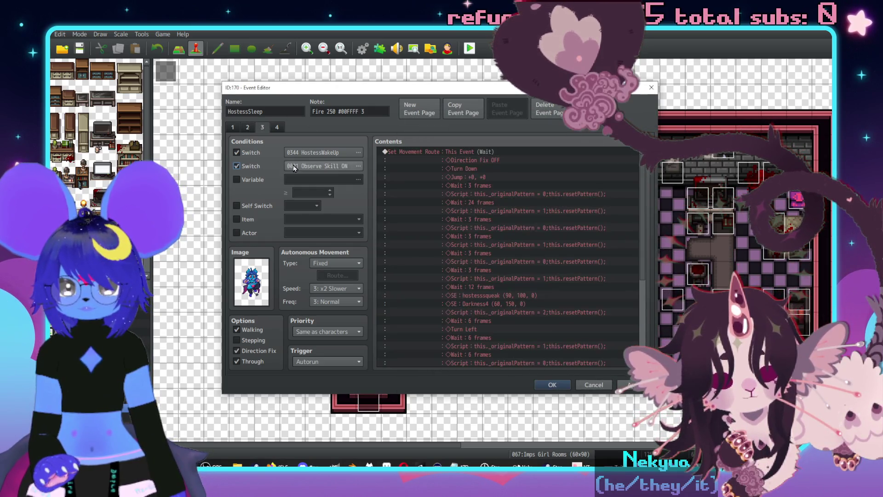
pyautogui.click(294, 167)
pyautogui.click(483, 345)
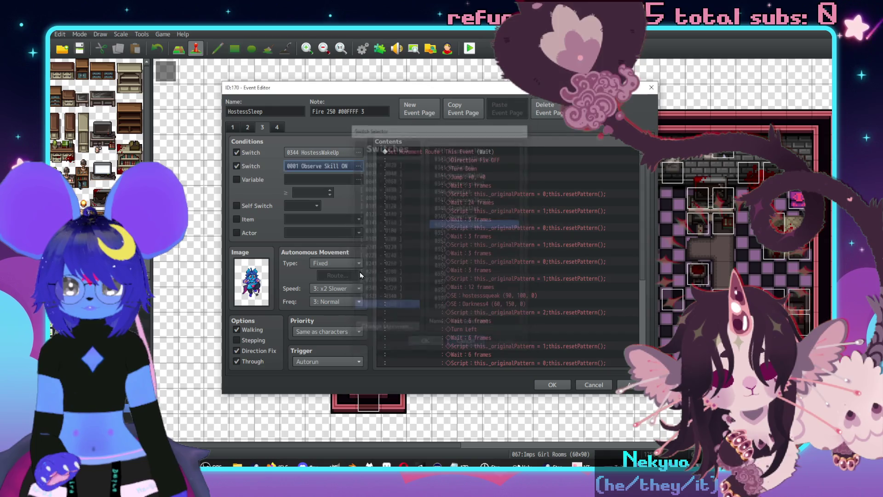
pyautogui.click(236, 166)
pyautogui.click(309, 153)
pyautogui.doubleClick(466, 226)
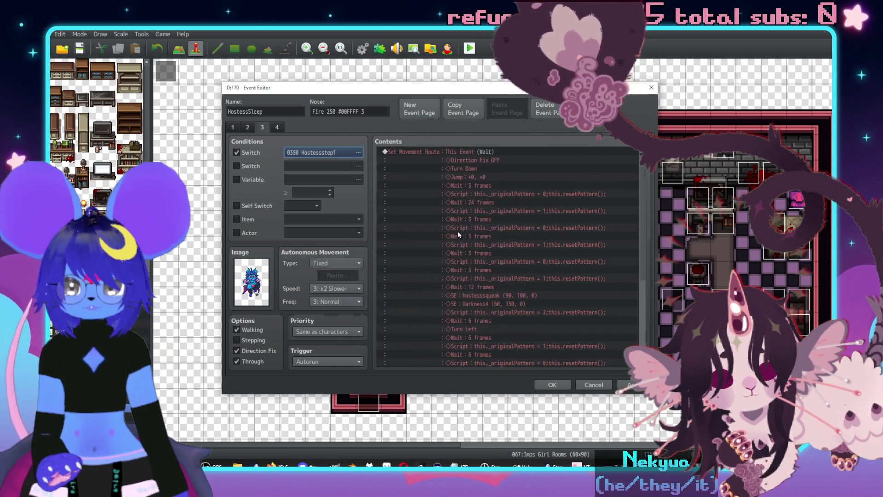
pyautogui.scroll(-1, 534, 295)
# Append a Control Switches command turning new switch 0351 'Hostessstep2' ON to page 3.
pyautogui.click(462, 354)
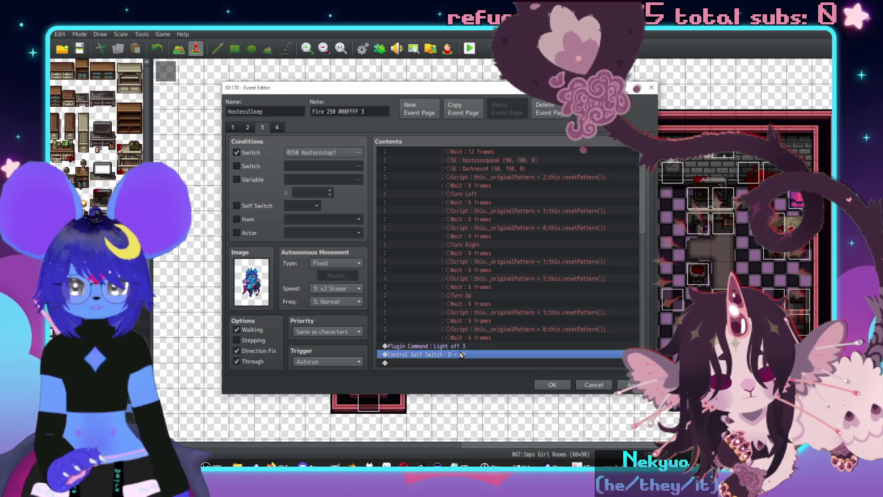
pyautogui.click(451, 365)
pyautogui.doubleClick(451, 366)
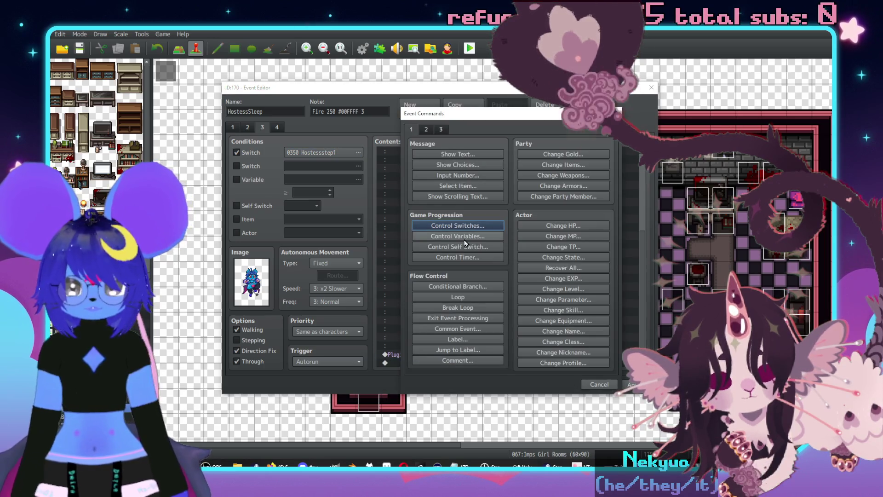
pyautogui.click(462, 226)
pyautogui.click(527, 236)
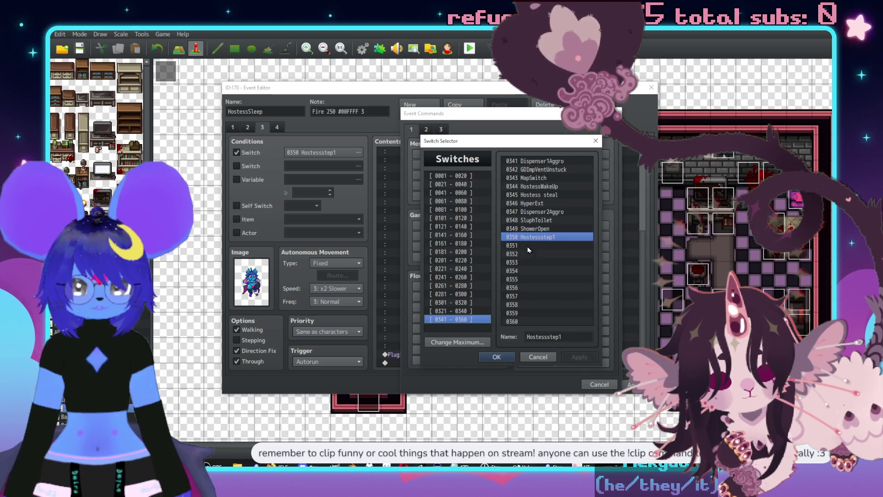
pyautogui.click(527, 245)
pyautogui.click(545, 337)
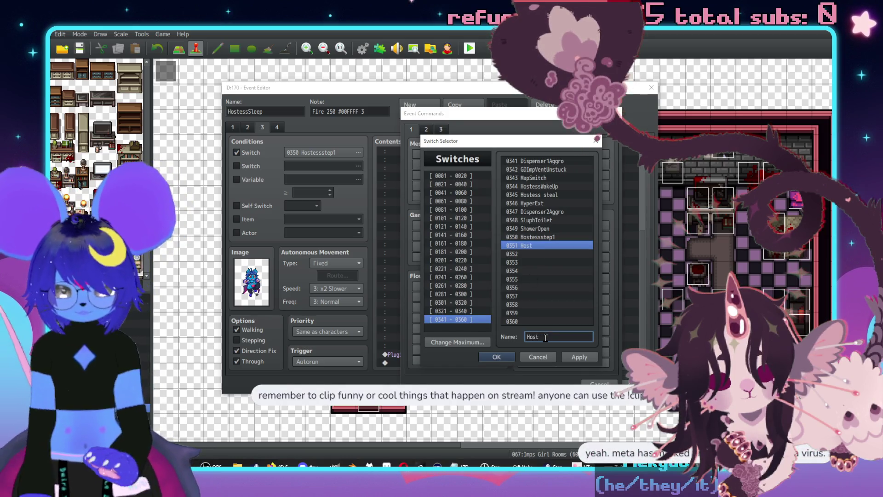
pyautogui.write('essstep2')
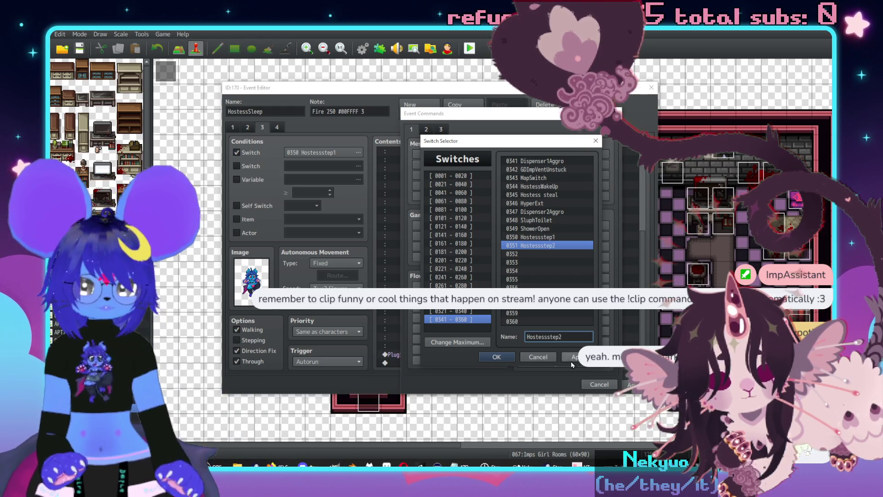
pyautogui.click(496, 358)
pyautogui.press('Return')
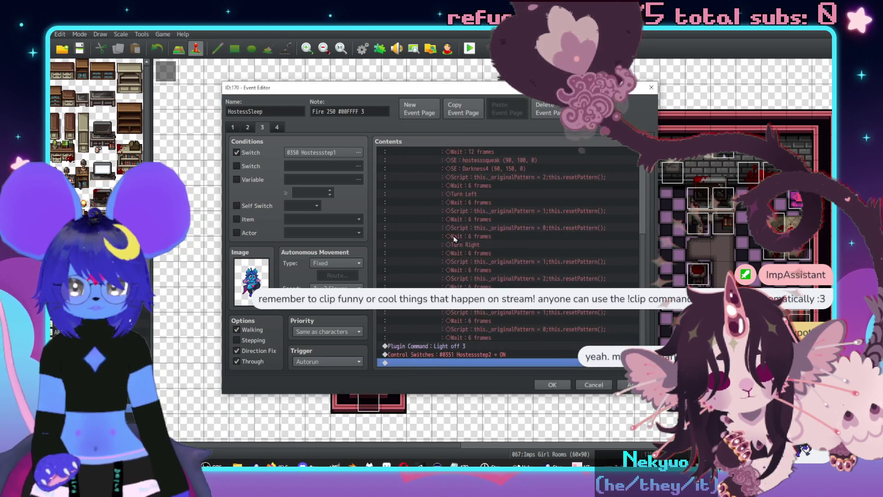
# Set page 4's switch condition to 0351 Hostessstep2 and save the event.
pyautogui.click(277, 127)
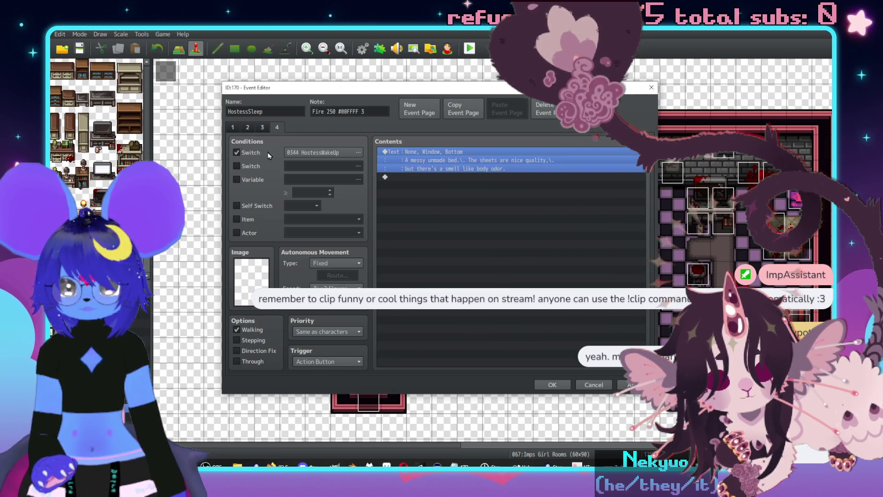
pyautogui.doubleClick(308, 152)
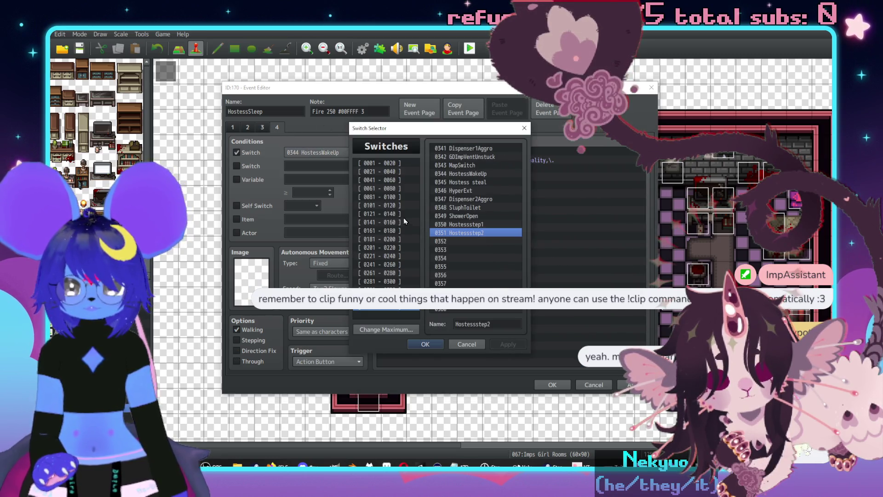
pyautogui.doubleClick(463, 233)
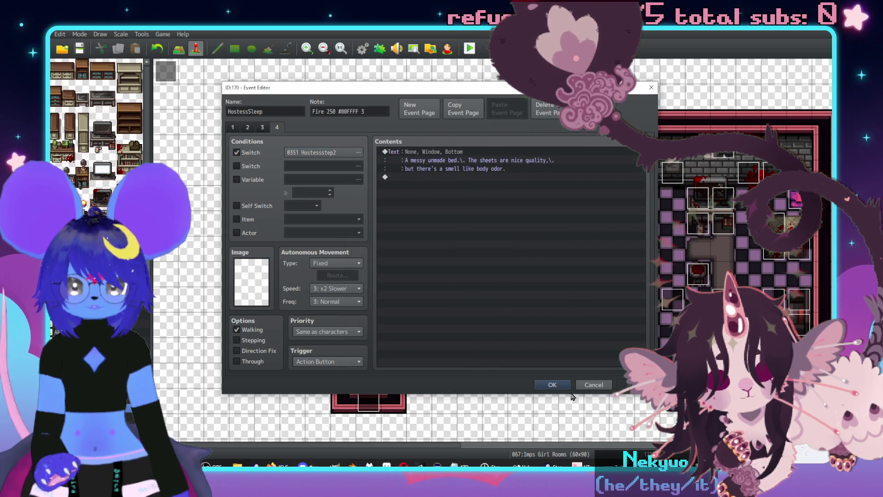
pyautogui.click(545, 384)
# Switch to the Imp Bar Back Rooms map and open EV071 to insert a command after Girl Key.
pyautogui.scroll(-10, 463, 124)
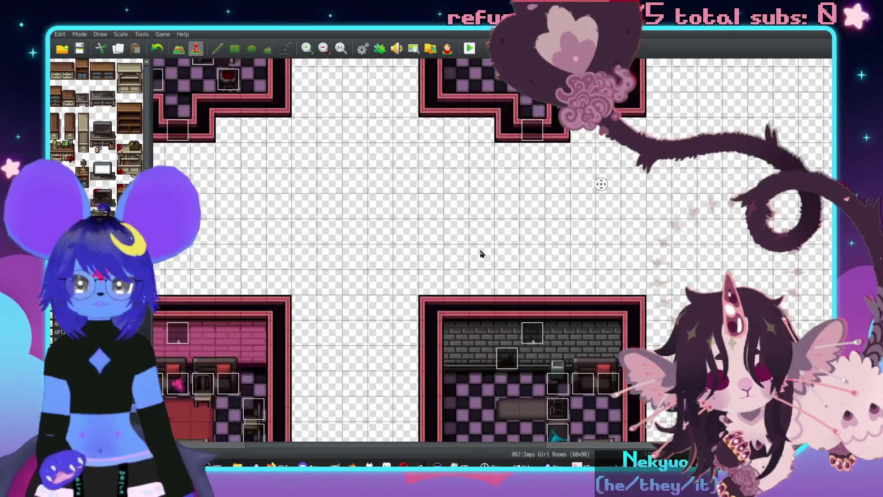
pyautogui.press('Up')
pyautogui.press('Up')
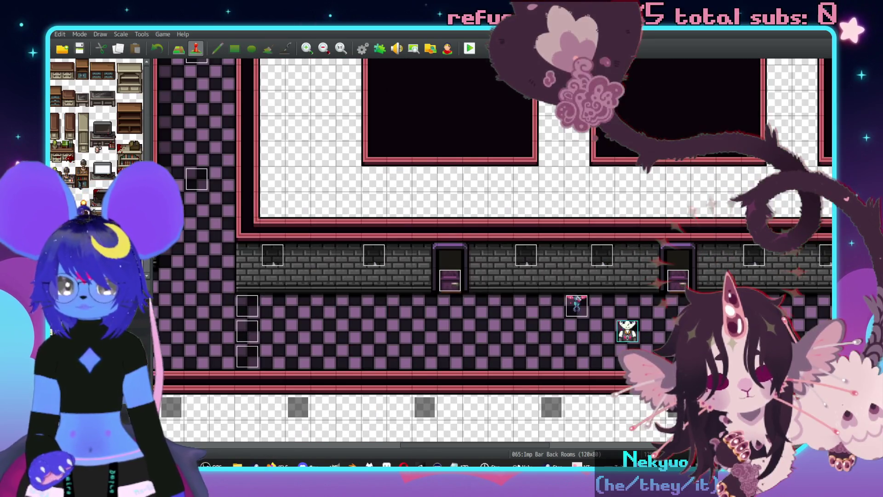
pyautogui.doubleClick(577, 305)
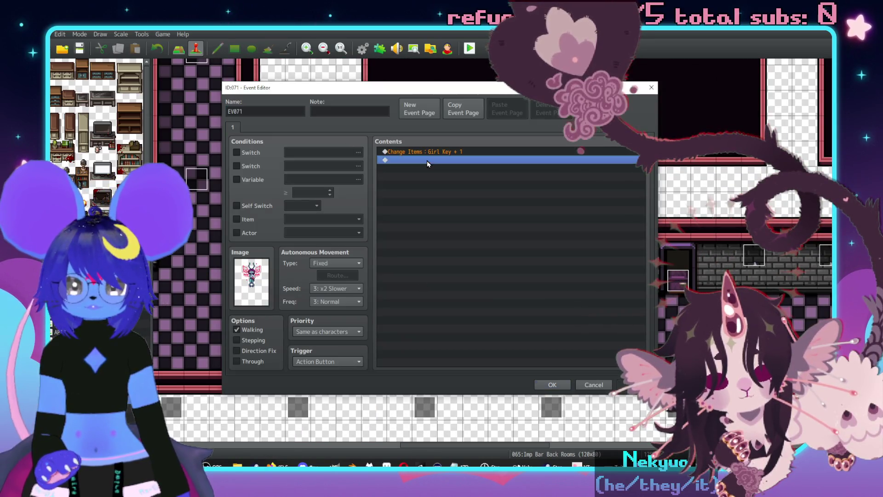
pyautogui.doubleClick(426, 161)
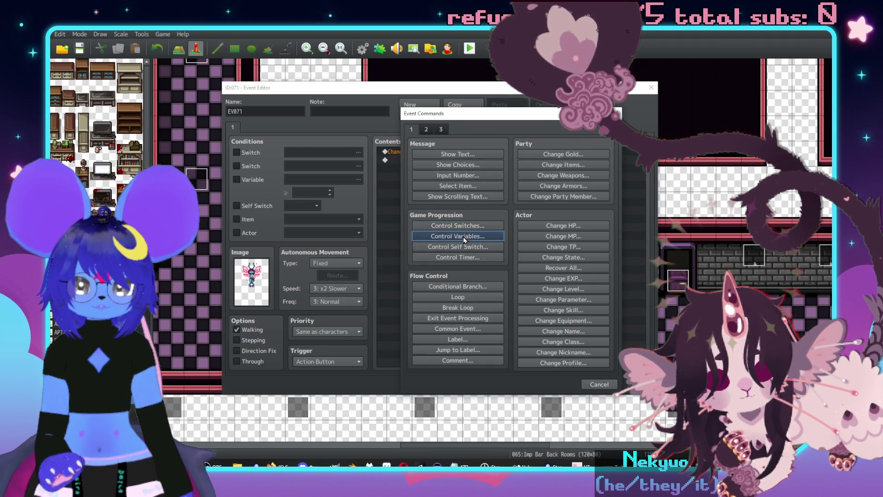
# Add Control Variables setting 0067 PuzzleVarianceD4 to constant 4, then close the editor.
pyautogui.click(463, 236)
pyautogui.click(490, 196)
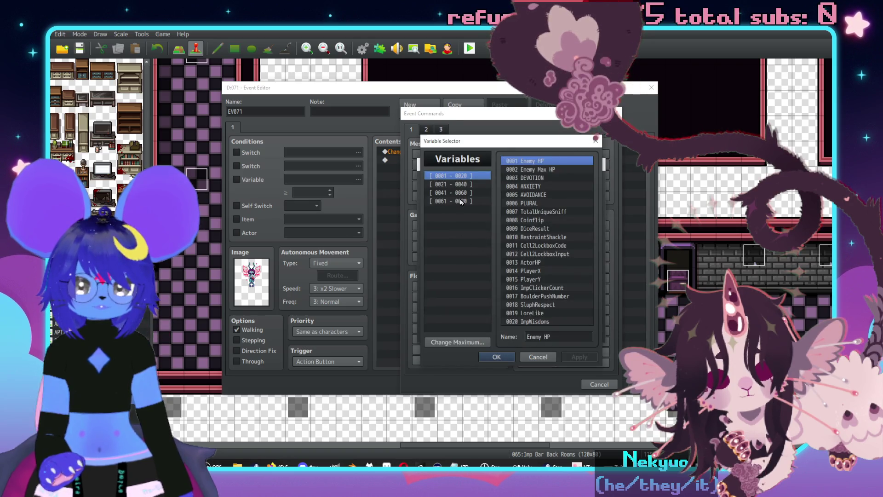
pyautogui.click(470, 192)
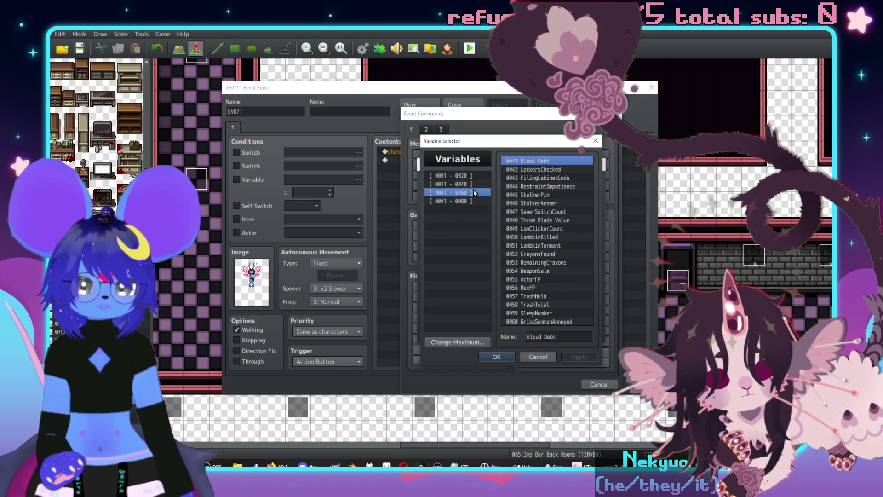
pyautogui.click(473, 184)
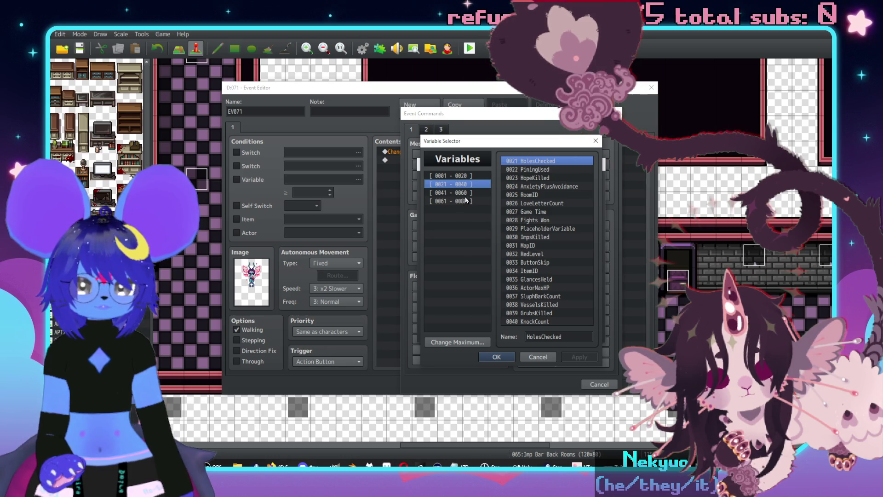
pyautogui.click(464, 193)
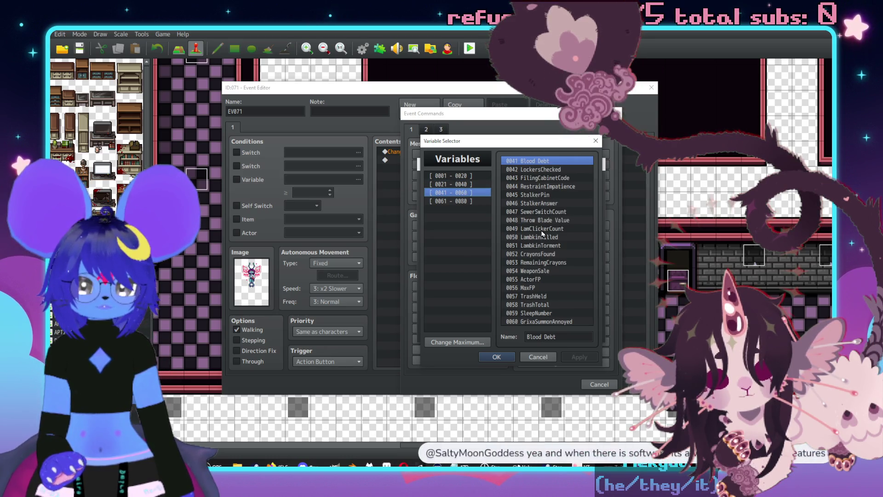
pyautogui.click(453, 203)
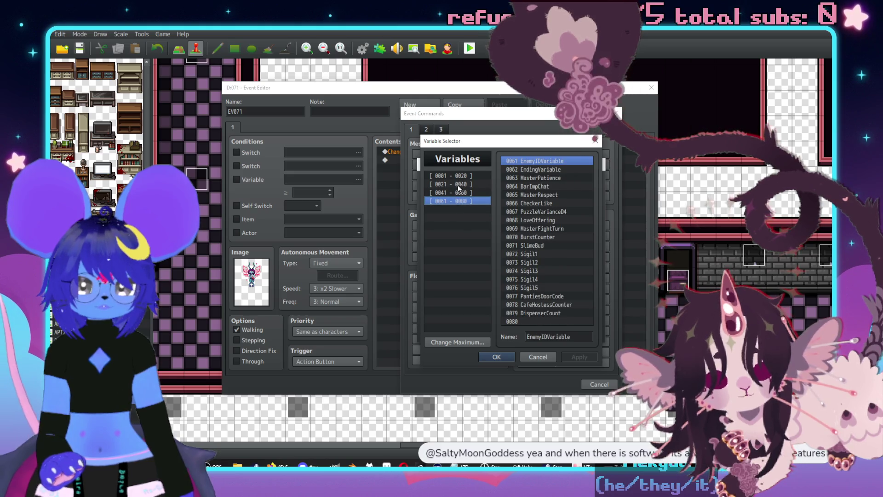
pyautogui.doubleClick(548, 212)
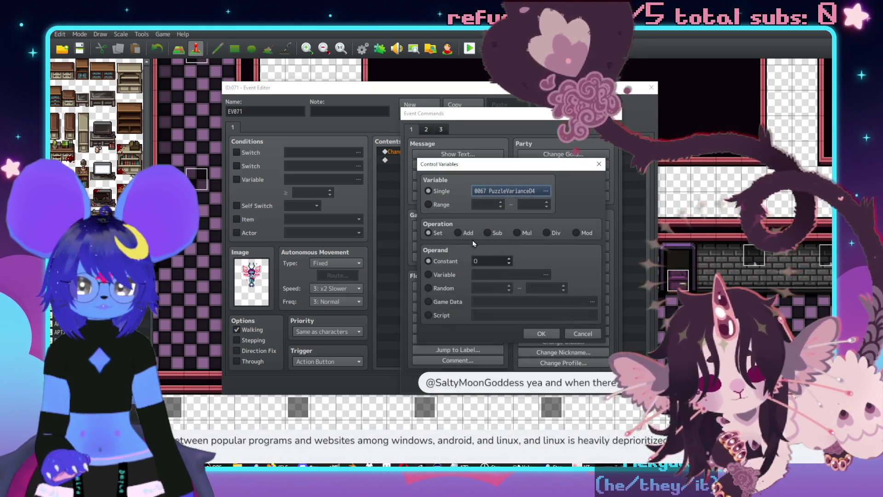
pyautogui.doubleClick(493, 265)
pyautogui.write('4')
pyautogui.click(542, 334)
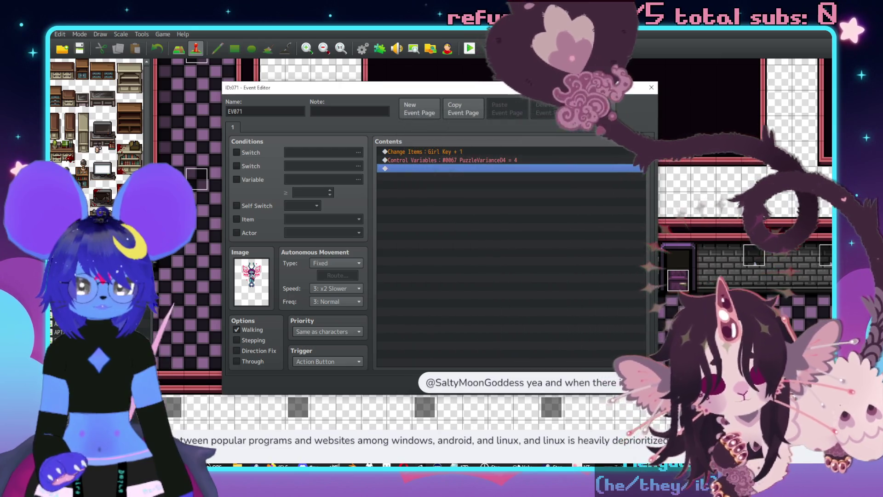
pyautogui.press('Escape')
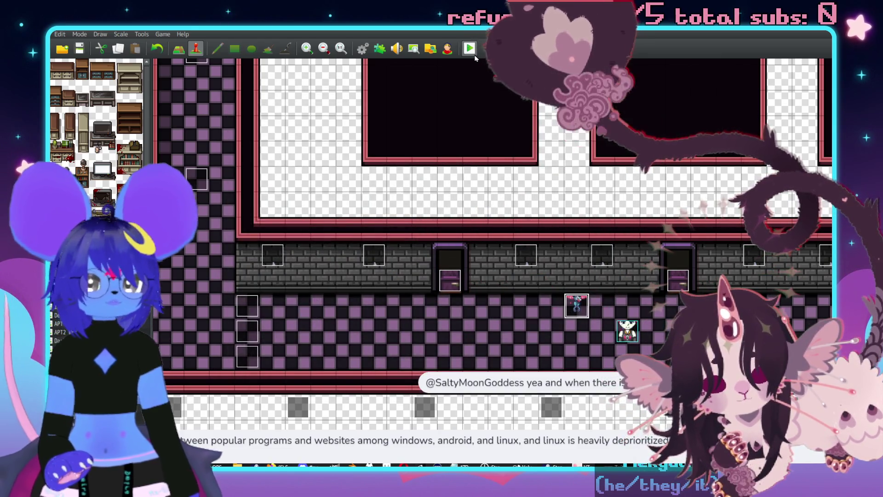
# Save the project, launch a playtest and highlight the new-game option on the title screen.
pyautogui.click(475, 55)
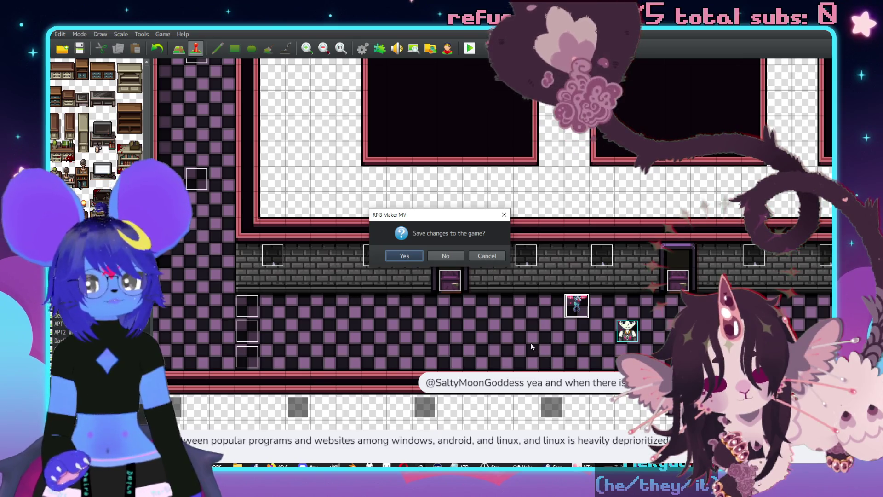
pyautogui.click(405, 255)
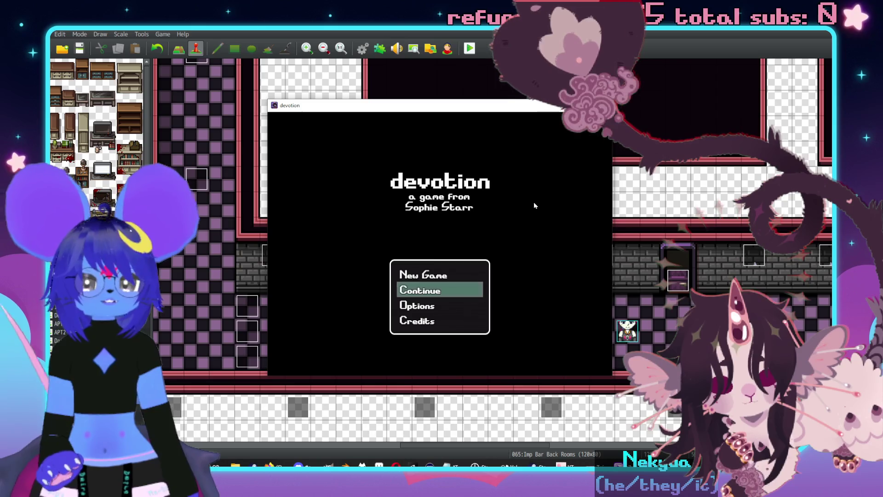
pyautogui.press('Up')
# Start a new game and inspect Carmine's equipment slots in the party menu.
pyautogui.press('Return')
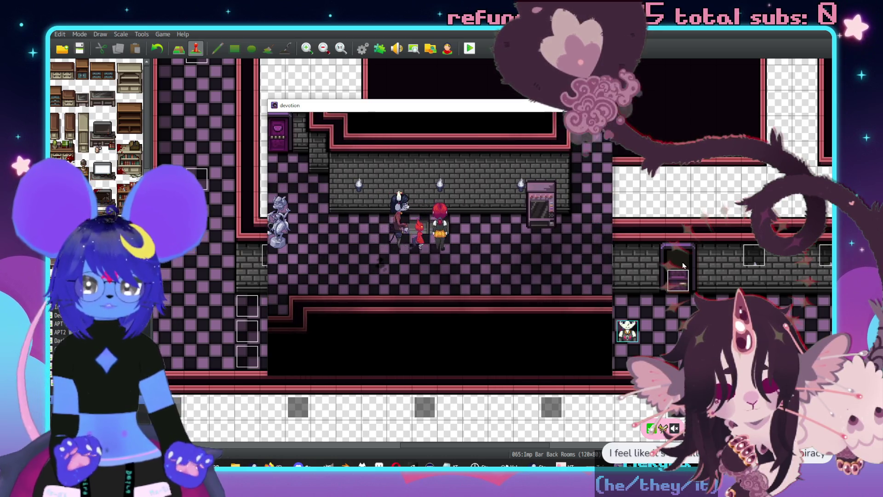
pyautogui.press('Escape')
pyautogui.press('Escape')
pyautogui.press('Escape')
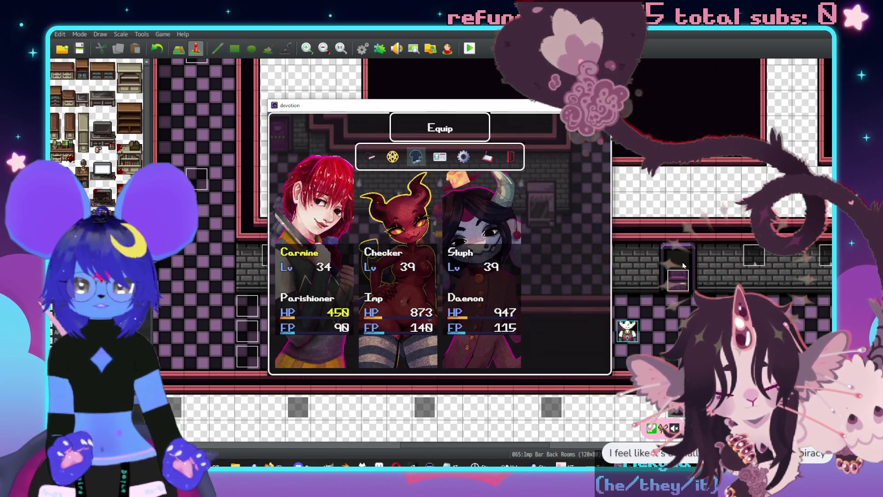
pyautogui.press('Return')
pyautogui.press('Return')
pyautogui.press('Down')
pyautogui.press('Down')
pyautogui.press('Right')
pyautogui.press('Return')
pyautogui.press('Down')
pyautogui.press('Down')
pyautogui.press('Down')
pyautogui.press('Down')
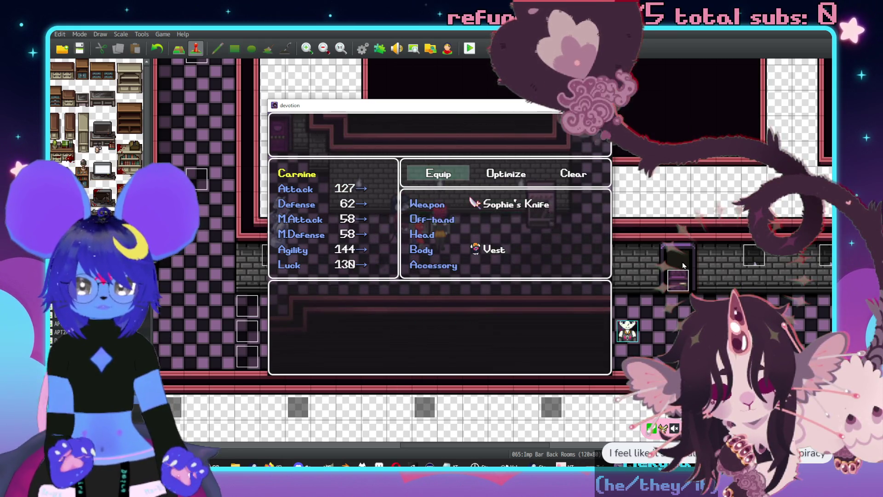
pyautogui.press('Escape')
# Check Sluph's equipment, close the menu and walk to the vending machine to trigger the battle.
pyautogui.press('Right')
pyautogui.press('Right')
pyautogui.press('Return')
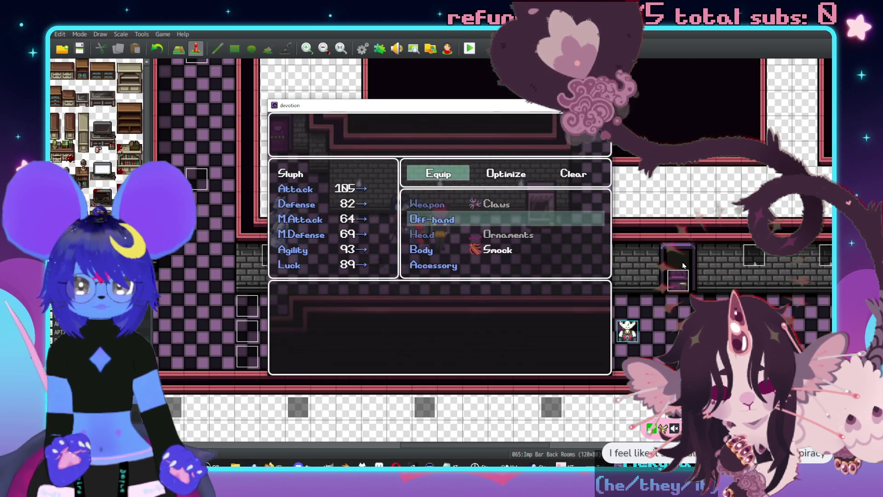
pyautogui.press('Escape')
pyautogui.press('Escape')
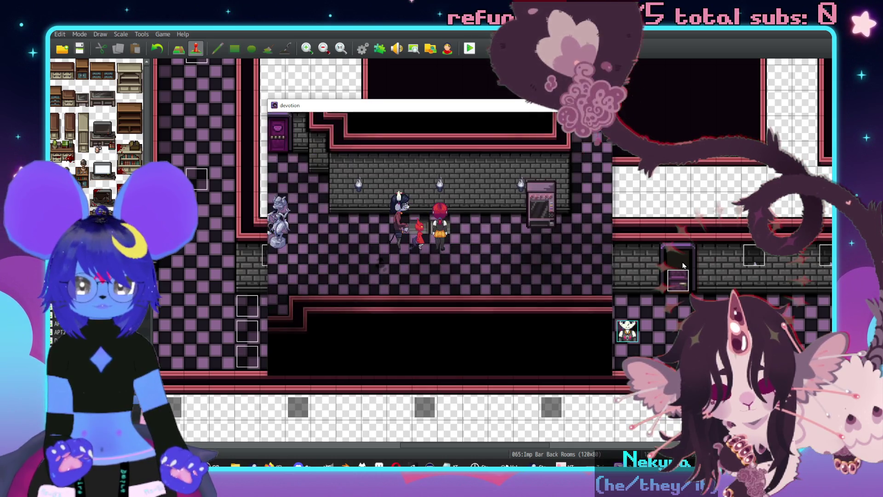
pyautogui.press('Escape')
pyautogui.press('Escape')
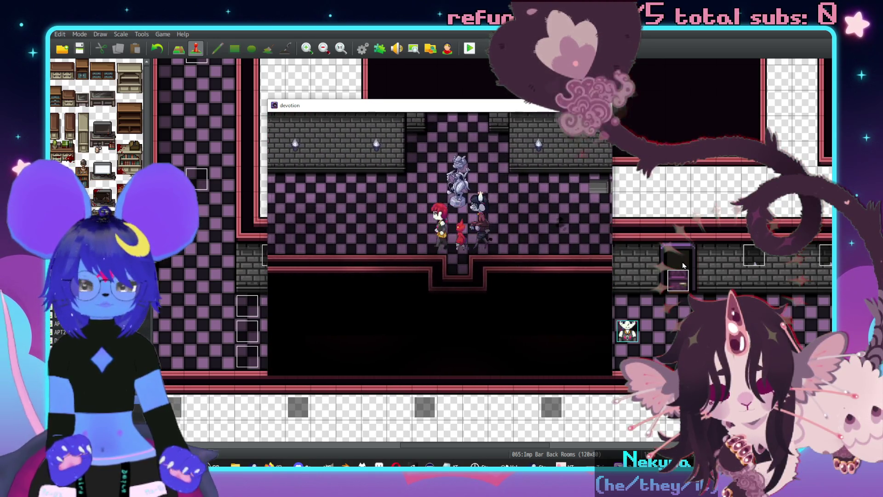
pyautogui.press('Up')
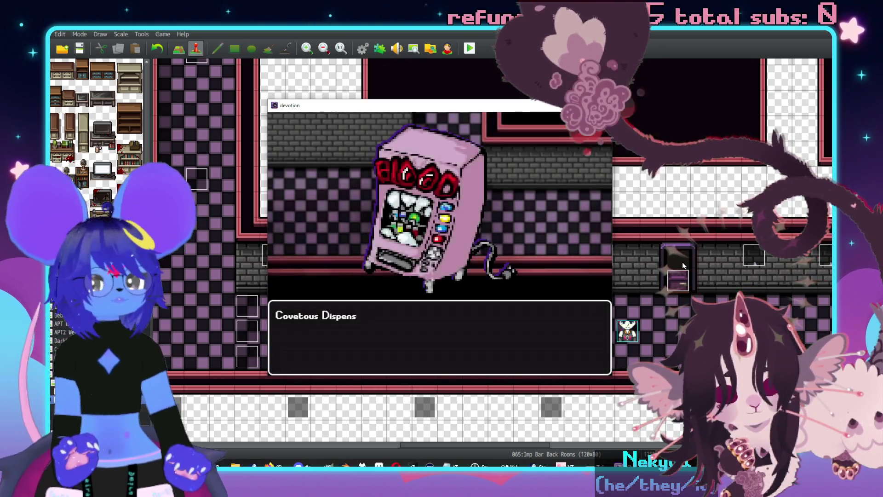
# Have Carmine use the Puke Fire skill on the Covetous Dispenser.
pyautogui.press('Return')
pyautogui.press('Escape')
pyautogui.press('Down')
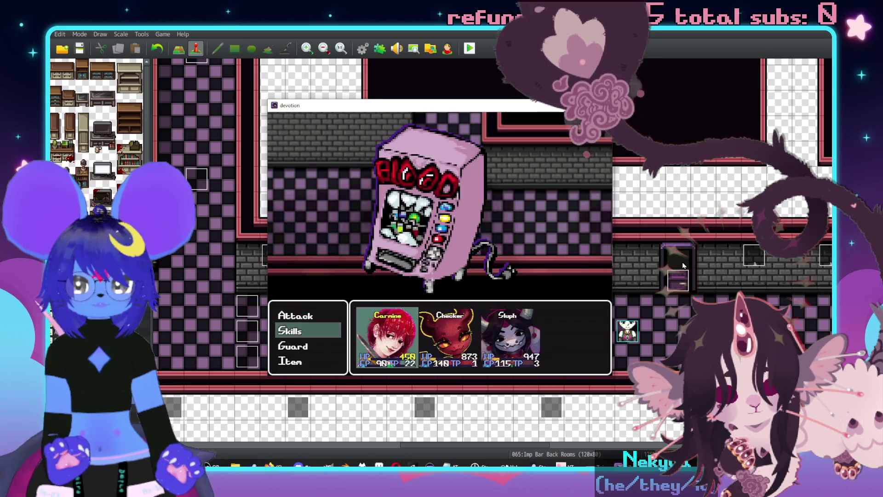
pyautogui.press('Return')
pyautogui.press('Down')
pyautogui.press('Right')
pyautogui.press('Down')
pyautogui.press('Down')
pyautogui.press('Escape')
pyautogui.press('Up')
pyautogui.press('Down')
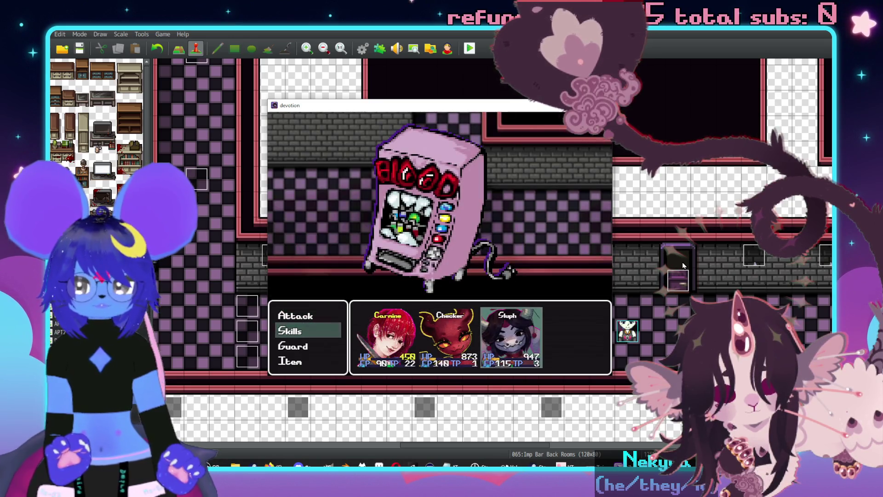
pyautogui.press('Return')
pyautogui.press('Down')
pyautogui.press('Down')
pyautogui.press('Down')
pyautogui.press('Down')
pyautogui.press('Return')
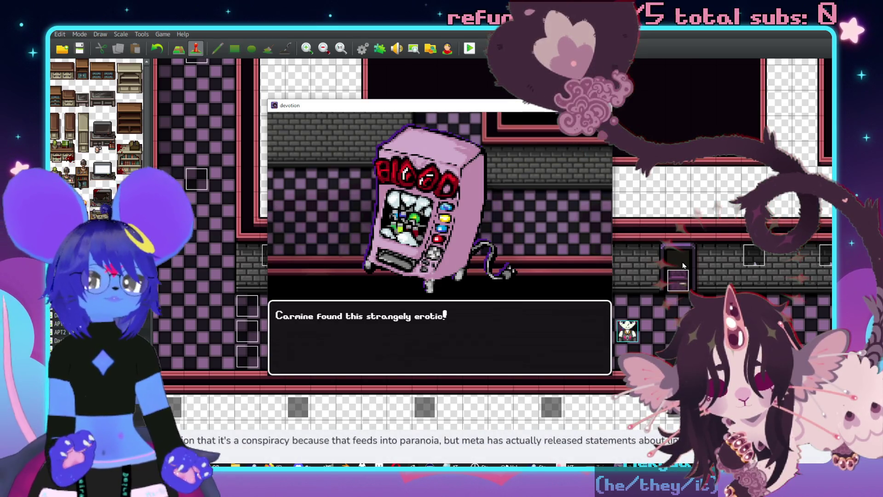
# Attack until victory and advance through the 110 EXP and loot messages back to the map.
pyautogui.press('Return')
pyautogui.press('Return')
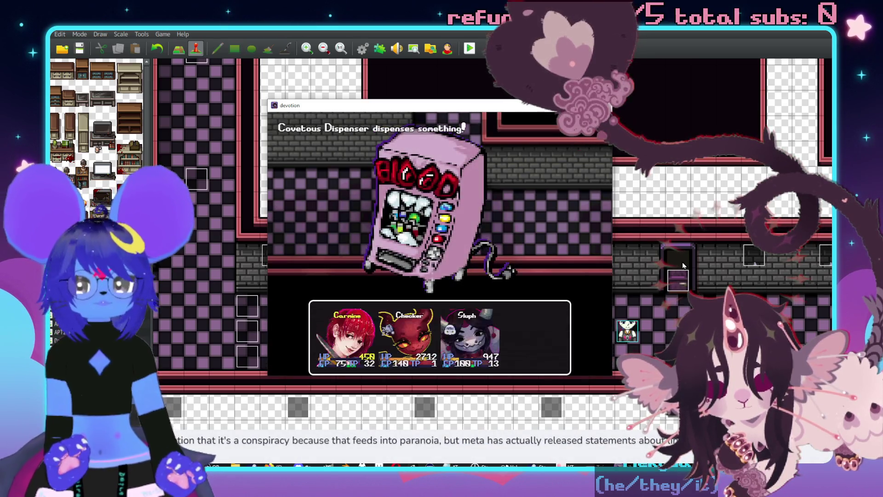
pyautogui.press('Return')
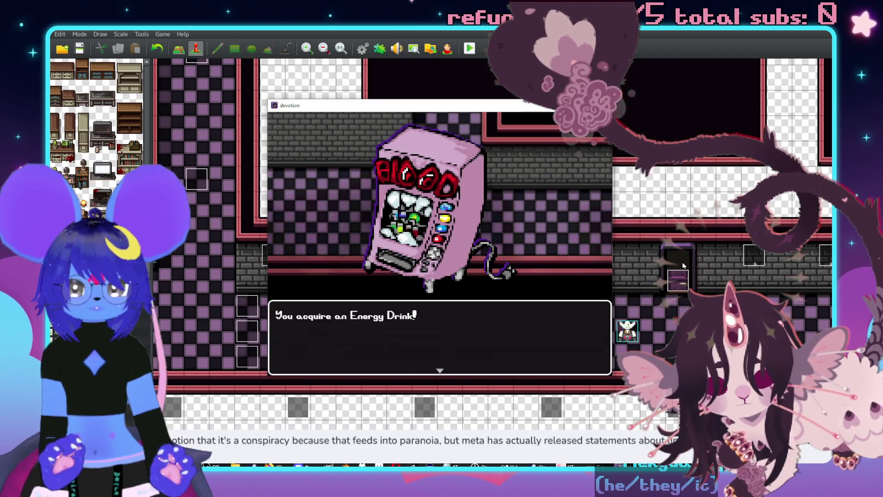
pyautogui.press('Return')
pyautogui.press('Return')
pyautogui.press('Return')
pyautogui.press('Return')
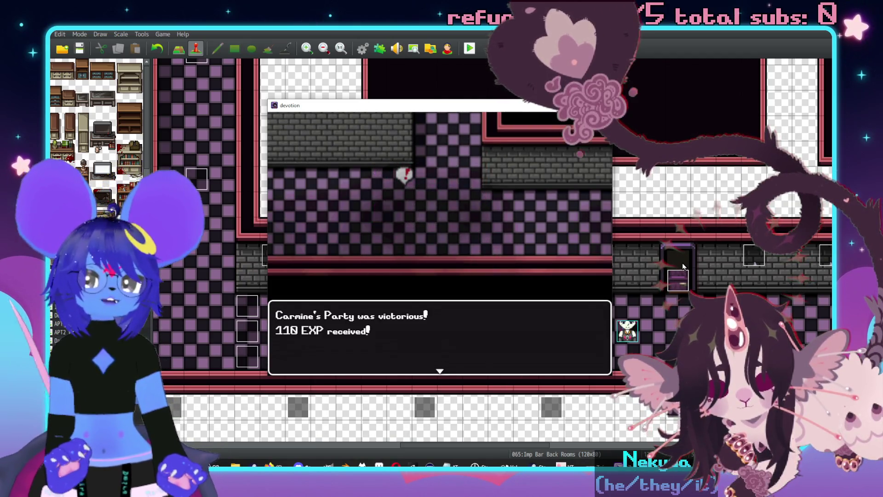
pyautogui.press('Return')
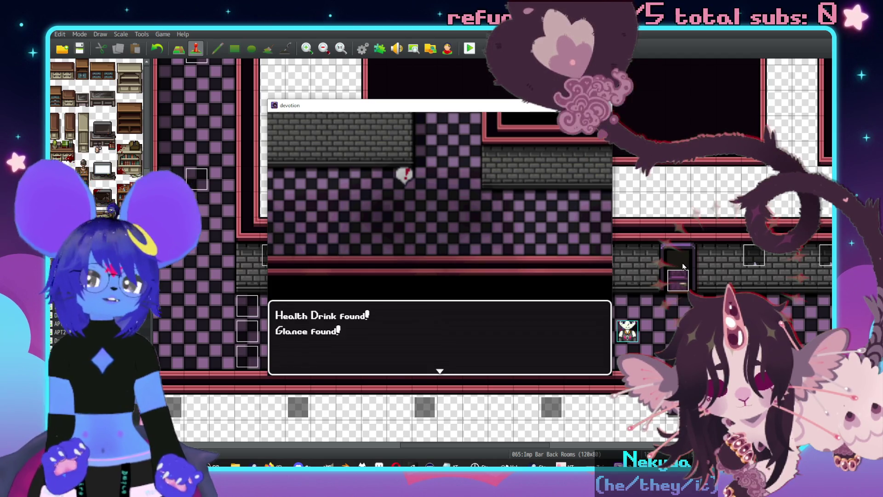
pyautogui.press('Return')
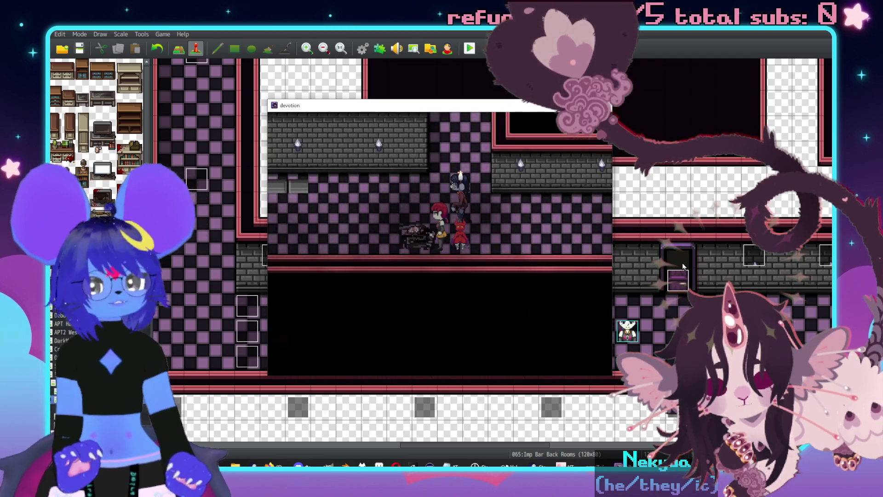
# Walk up-left, open the pause menu and view Sluph's and Carmine's status screens.
pyautogui.press('Up')
pyautogui.press('Left')
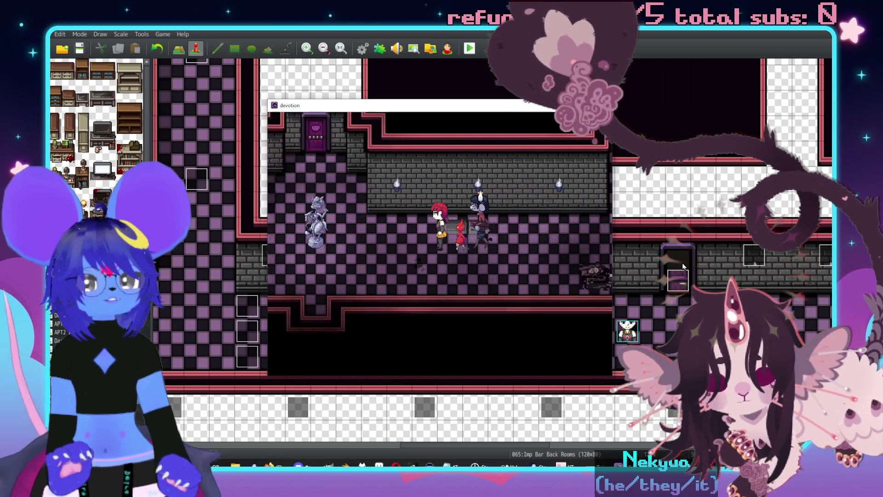
pyautogui.press('Right')
pyautogui.press('Escape')
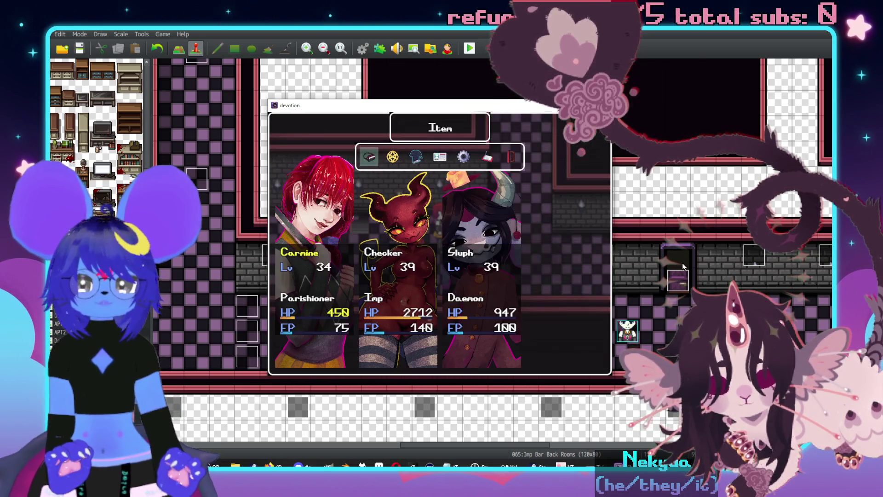
pyautogui.press('Right')
pyautogui.press('Right')
pyautogui.press('Left')
pyautogui.press('Right')
pyautogui.press('Right')
pyautogui.press('Return')
pyautogui.press('Return')
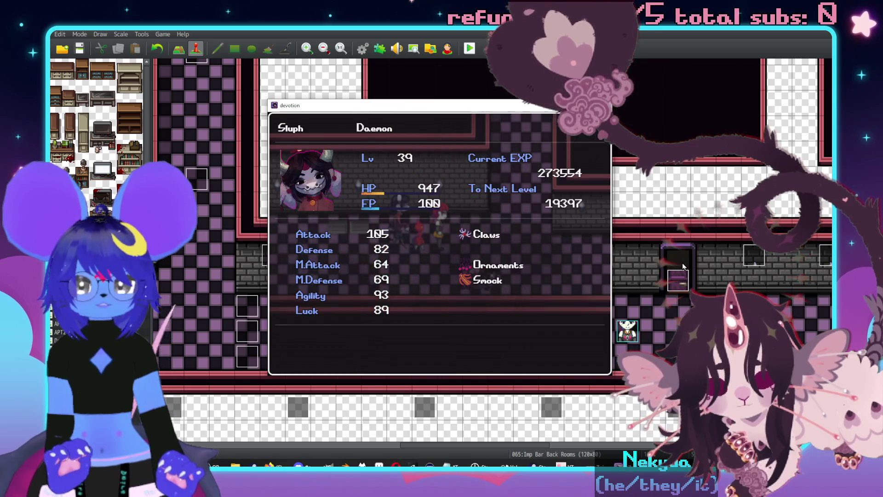
pyautogui.press('Escape')
pyautogui.press('Return')
pyautogui.press('Right')
pyautogui.press('Return')
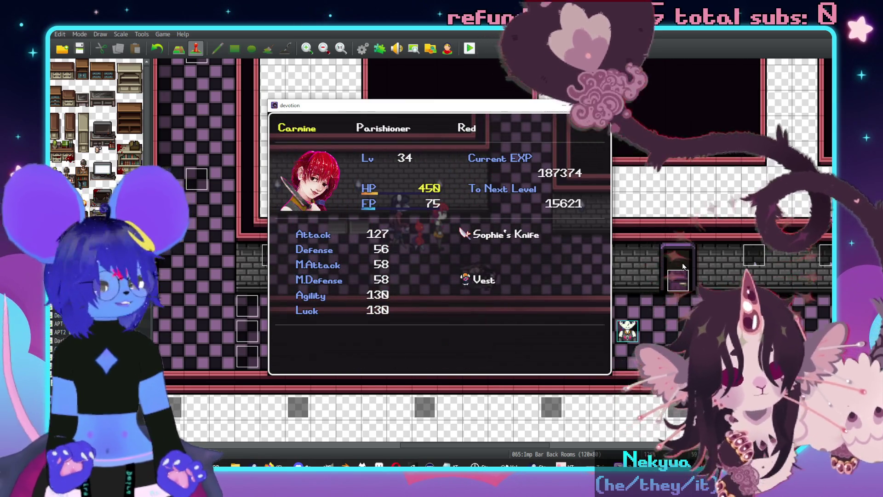
pyautogui.press('Escape')
# Page through Checker's, Sluph's, Carmine's and again Checker's status screens.
pyautogui.press('Right')
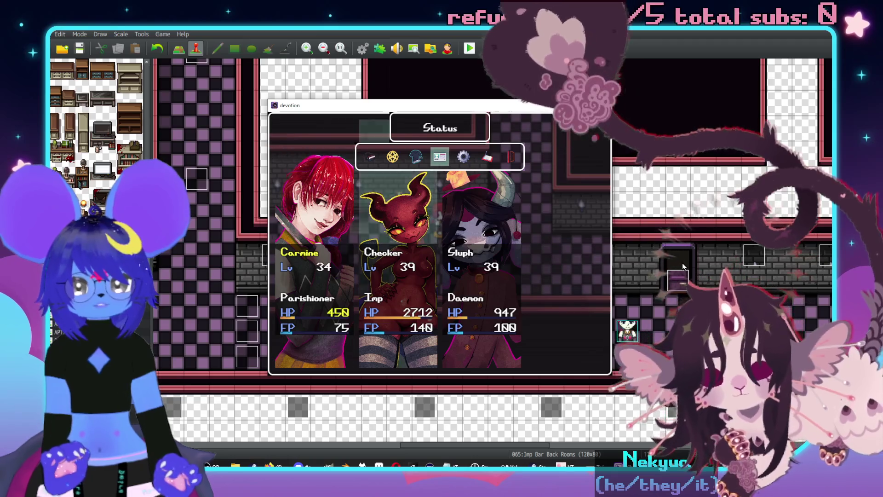
pyautogui.press('Return')
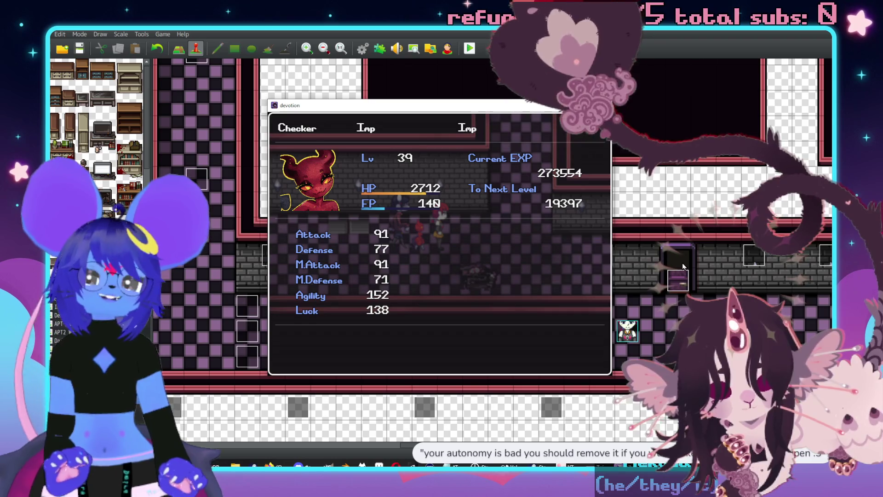
pyautogui.press('Escape')
pyautogui.press('Right')
pyautogui.press('Return')
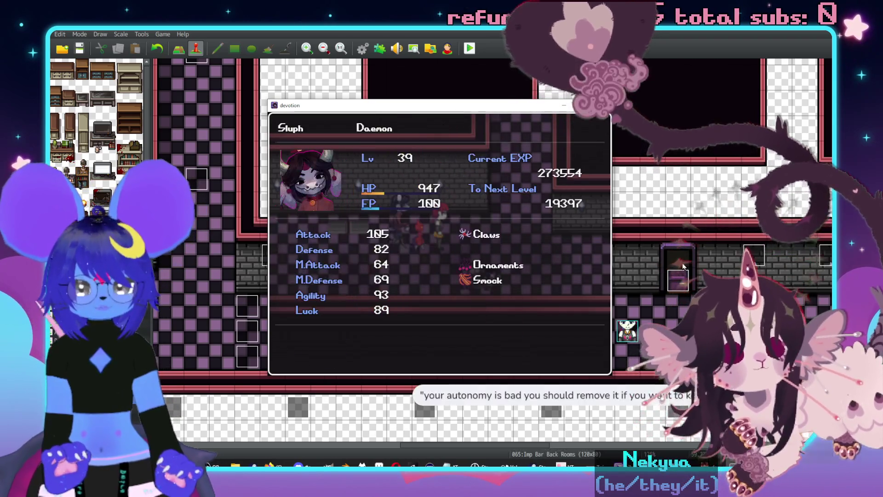
pyautogui.press('Escape')
pyautogui.press('Right')
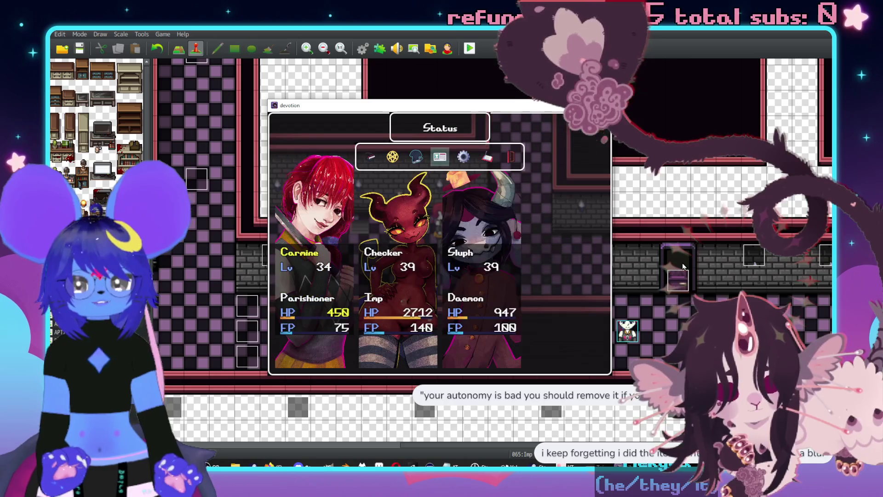
pyautogui.press('Return')
pyautogui.press('Escape')
pyautogui.press('Right')
pyautogui.press('Return')
# Close the menu, walk up to the heavy door and examine it.
pyautogui.press('Escape')
pyautogui.press('Escape')
pyautogui.press('Escape')
pyautogui.press('Escape')
pyautogui.press('Escape')
pyautogui.press('Left')
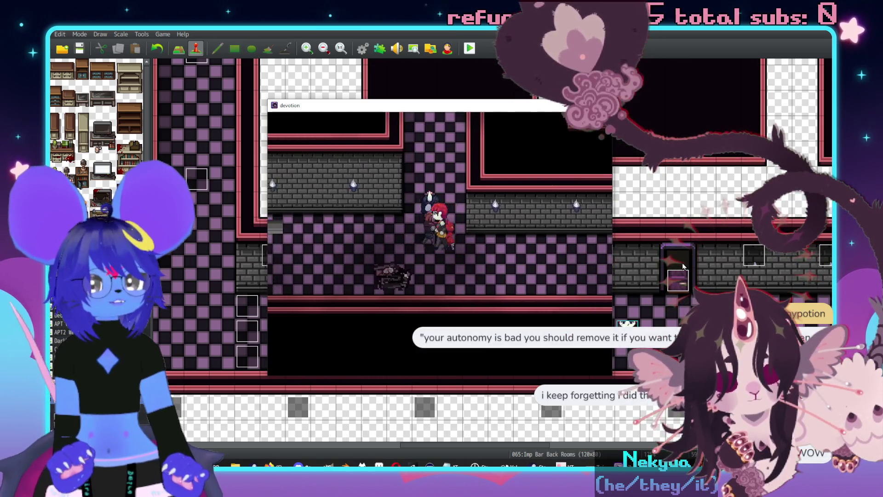
pyautogui.press('Up')
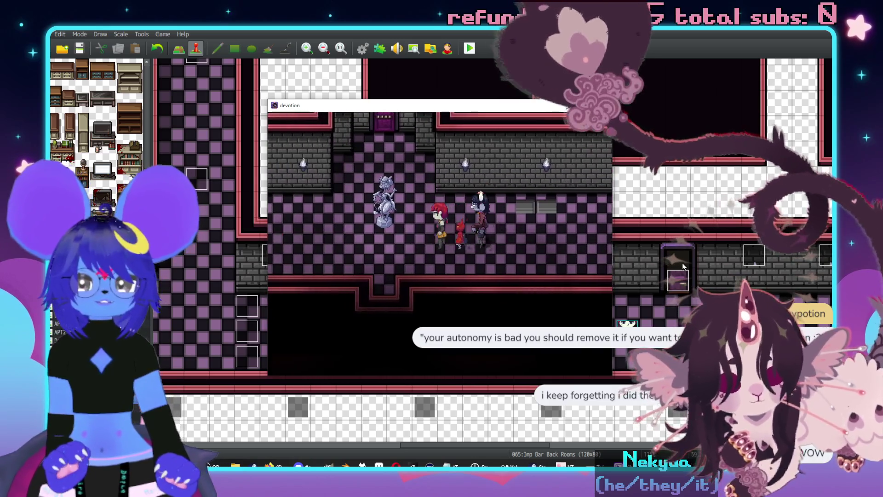
pyautogui.press('Left')
pyautogui.press('Return')
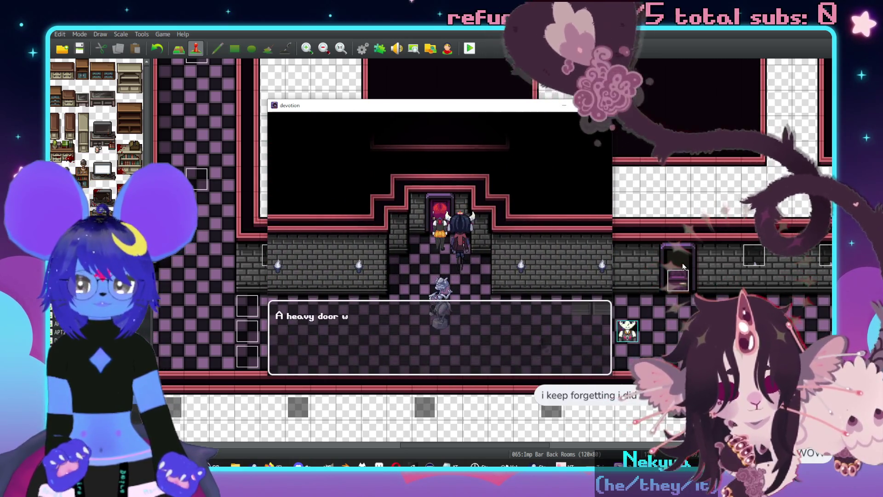
# Enter door code 4444 and confirm to unlock the door.
pyautogui.press('Return')
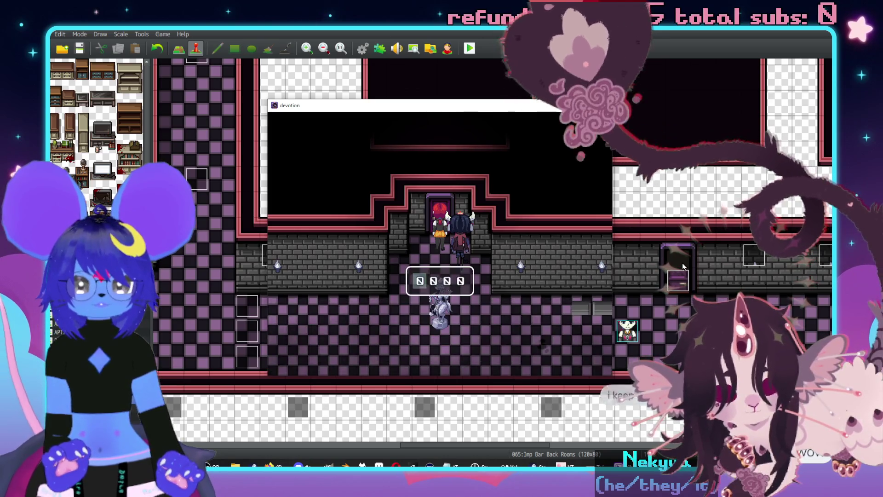
pyautogui.press('Up')
pyautogui.press('Up')
pyautogui.press('Up')
pyautogui.press('Right')
pyautogui.press('Up')
pyautogui.press('Up')
pyautogui.press('Up')
pyautogui.press('Right')
pyautogui.press('Up')
pyautogui.press('Up')
pyautogui.press('Up')
pyautogui.press('Right')
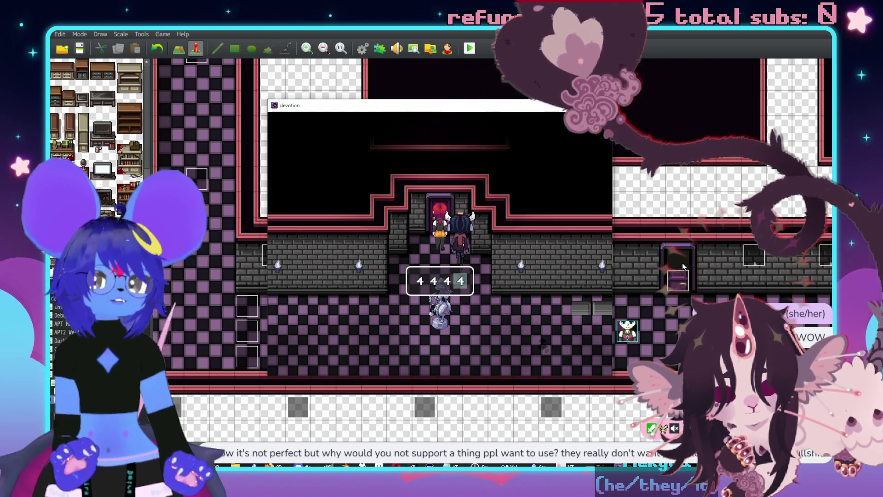
pyautogui.press('Return')
pyautogui.press('Return')
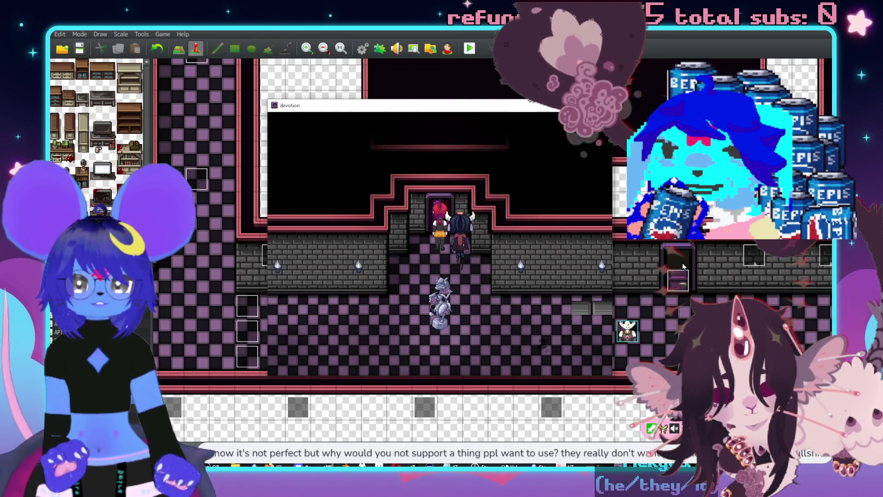
# Walk through the door, advance the red imp's greeting, and close the playtest.
pyautogui.press('Up')
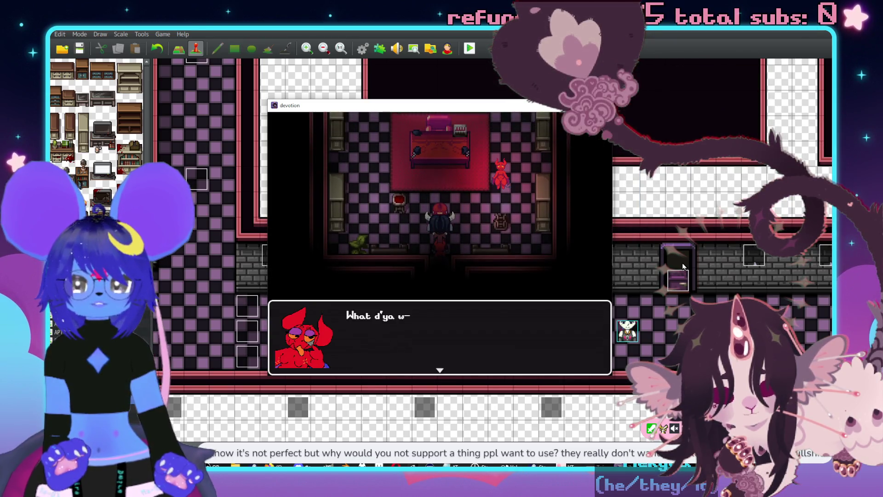
pyautogui.press('Return')
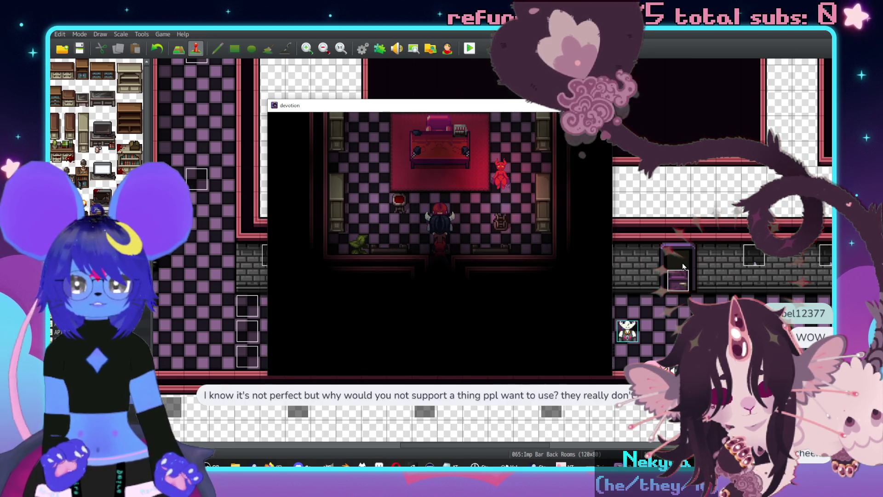
pyautogui.press('Return')
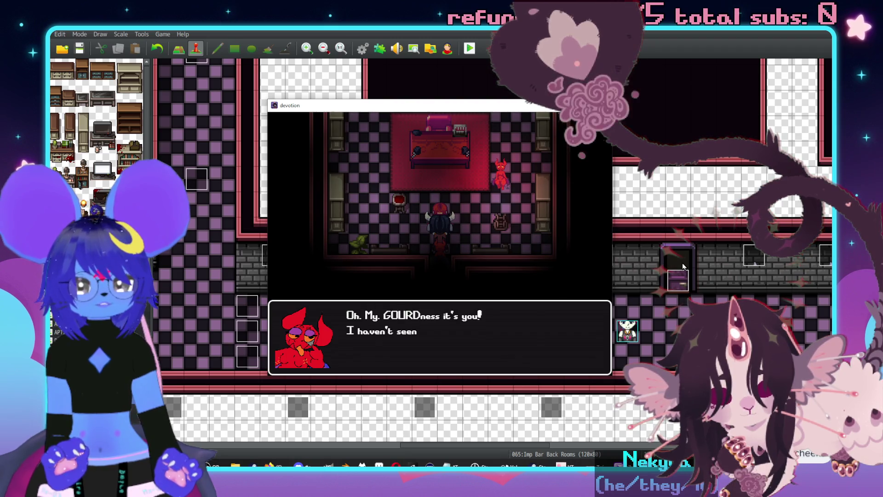
pyautogui.press('Return')
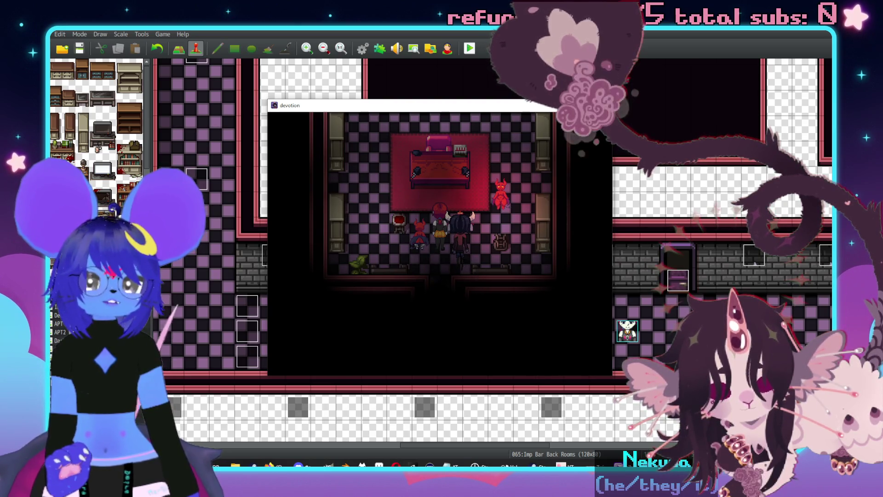
pyautogui.hotkey('alt', 'F4')
# On map Imps Girl Rooms, tick Through on the Lightsource event.
pyautogui.press('Up')
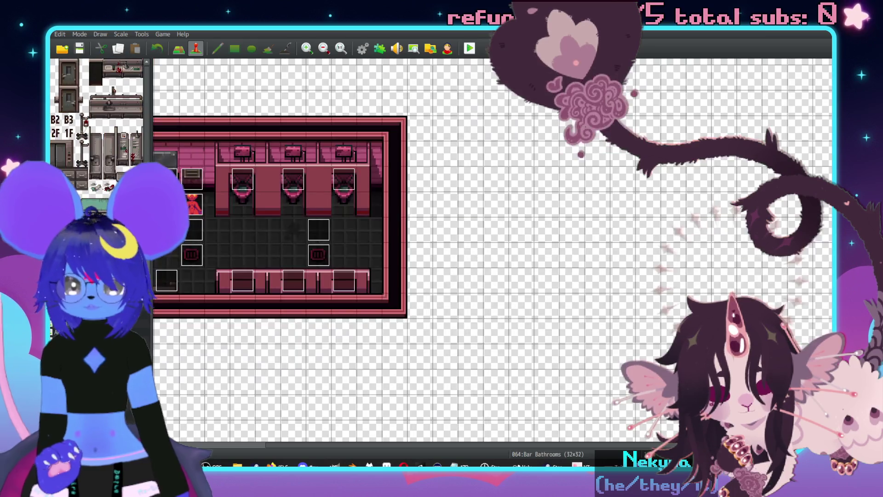
pyautogui.press('Down')
pyautogui.scroll(-5, 551, 229)
pyautogui.scroll(-5, 588, 241)
pyautogui.hscroll(2, 582, 326)
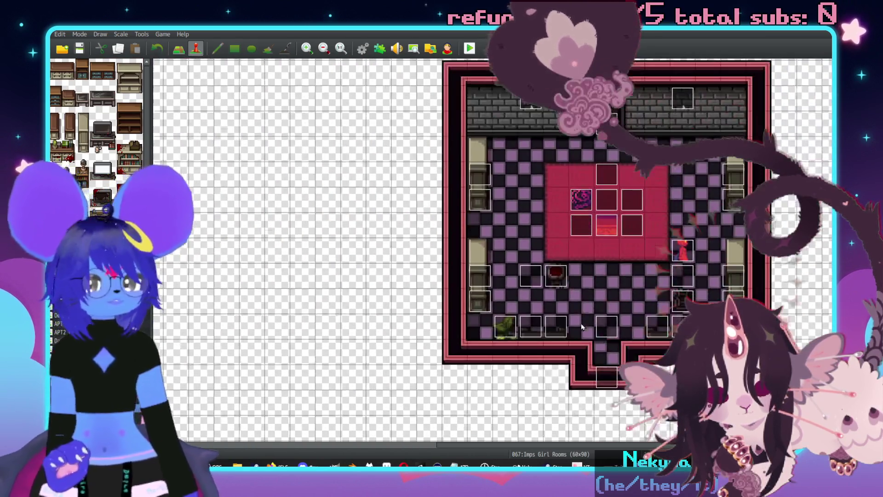
pyautogui.doubleClick(682, 250)
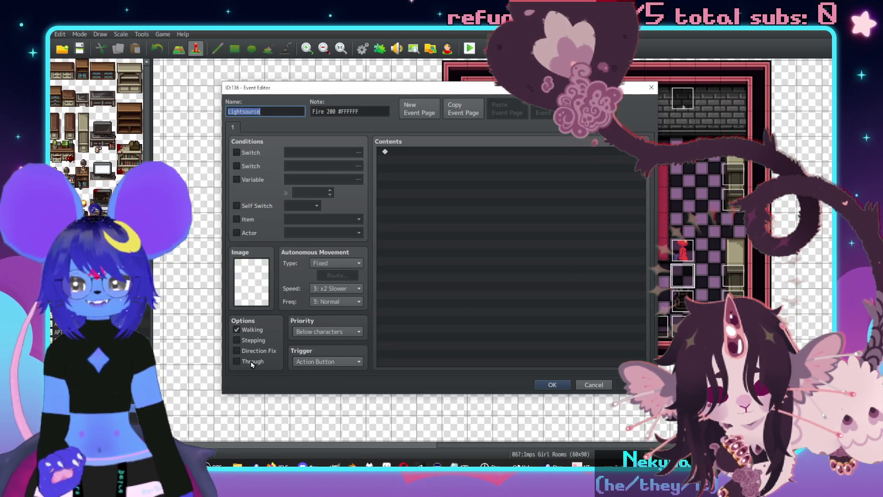
pyautogui.click(237, 361)
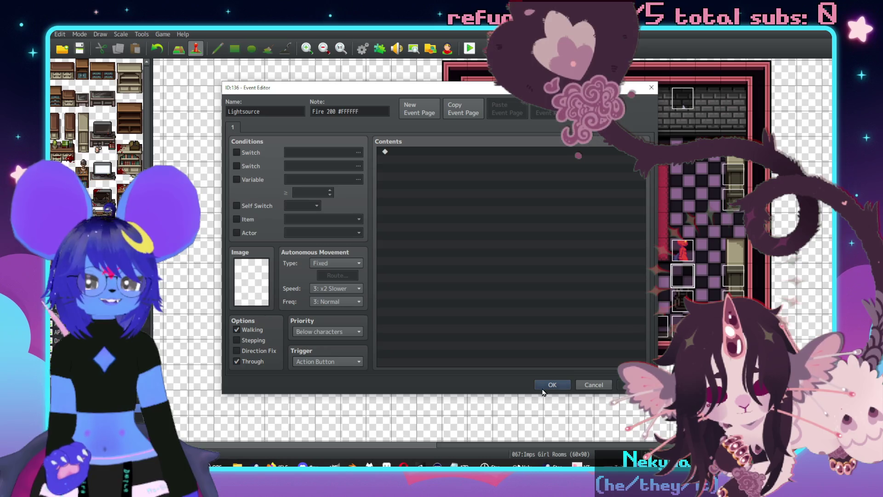
pyautogui.click(552, 385)
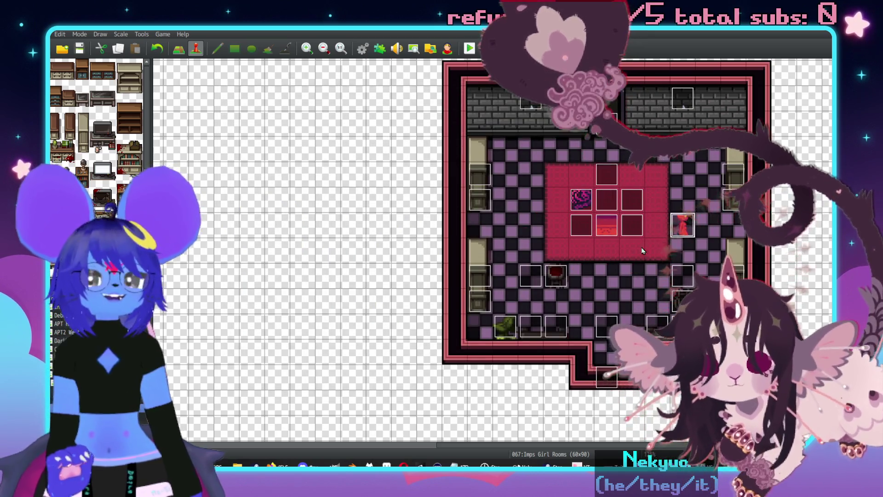
# Add a second Move Up to EV032's player movement route.
pyautogui.doubleClick(683, 225)
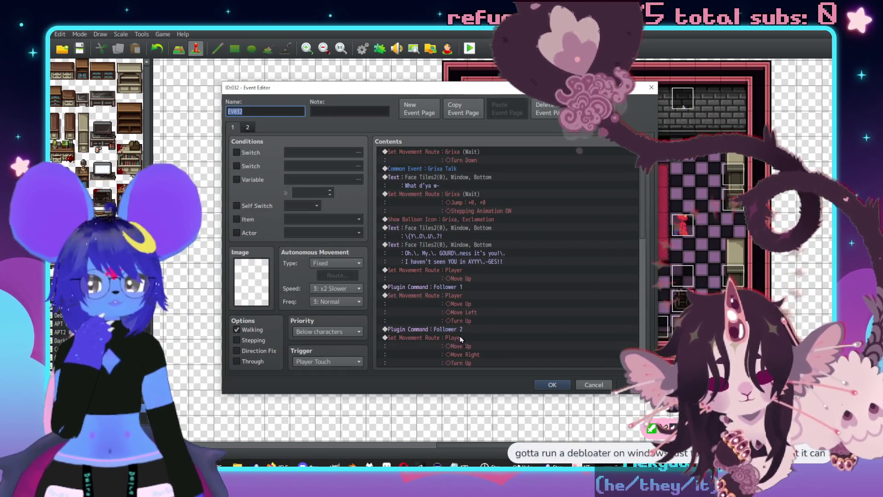
pyautogui.scroll(-6, 490, 291)
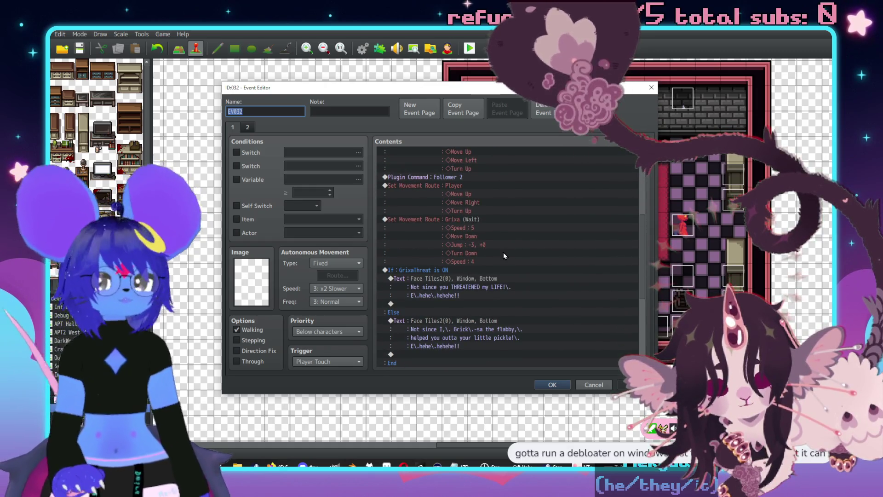
pyautogui.scroll(3, 510, 257)
pyautogui.click(490, 262)
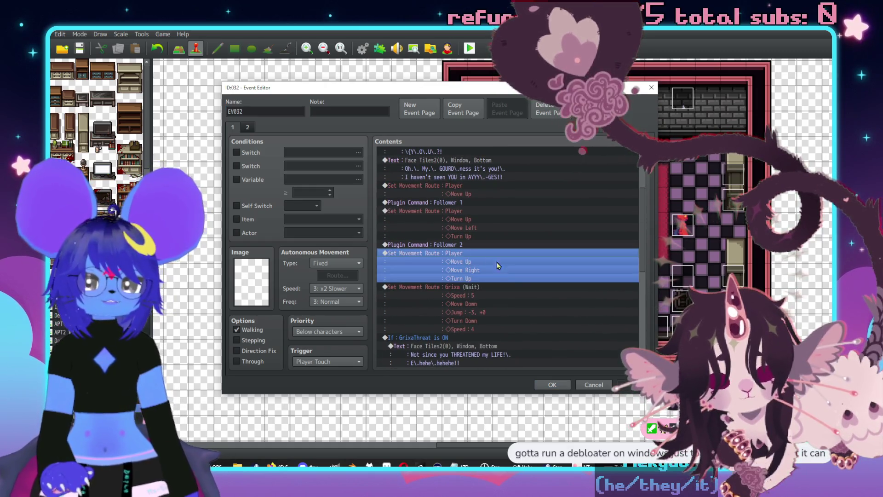
pyautogui.doubleClick(490, 262)
pyautogui.click(336, 187)
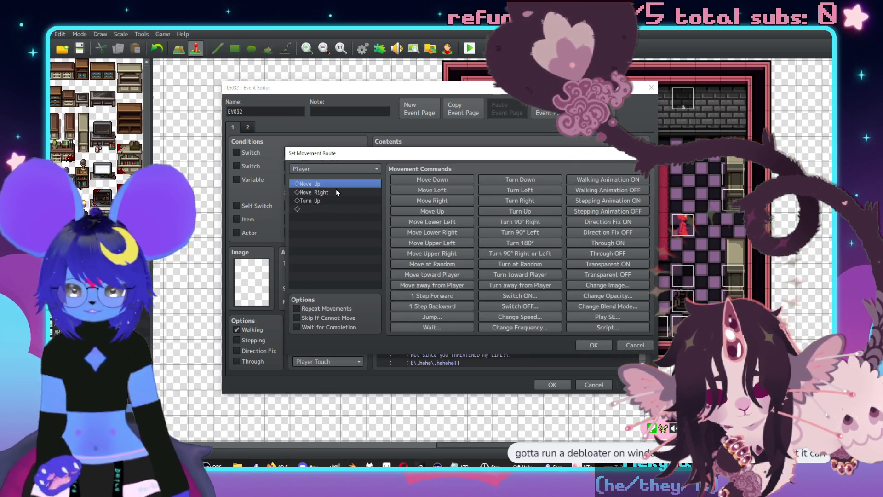
pyautogui.hotkey('ctrl', 'c')
pyautogui.hotkey('ctrl', 'v')
pyautogui.click(593, 345)
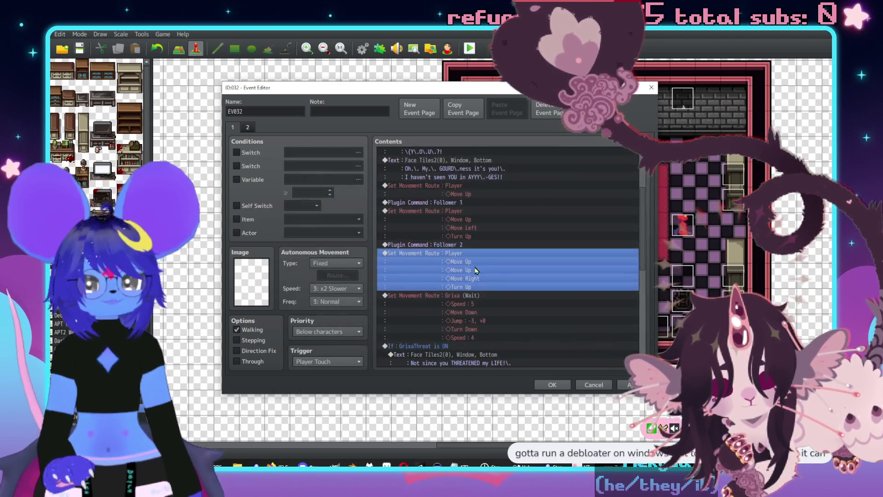
# Duplicate the Follower 1 plugin command below the Grixa route and change it to Follower 0.
pyautogui.click(455, 227)
pyautogui.hotkey('ctrl', 'c')
pyautogui.scroll(-2, 450, 258)
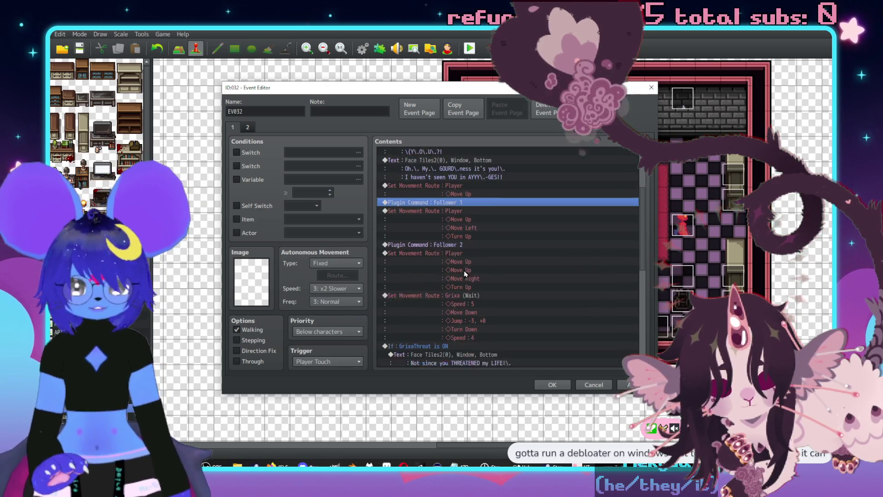
pyautogui.click(477, 271)
pyautogui.hotkey('ctrl', 'v')
pyautogui.doubleClick(477, 271)
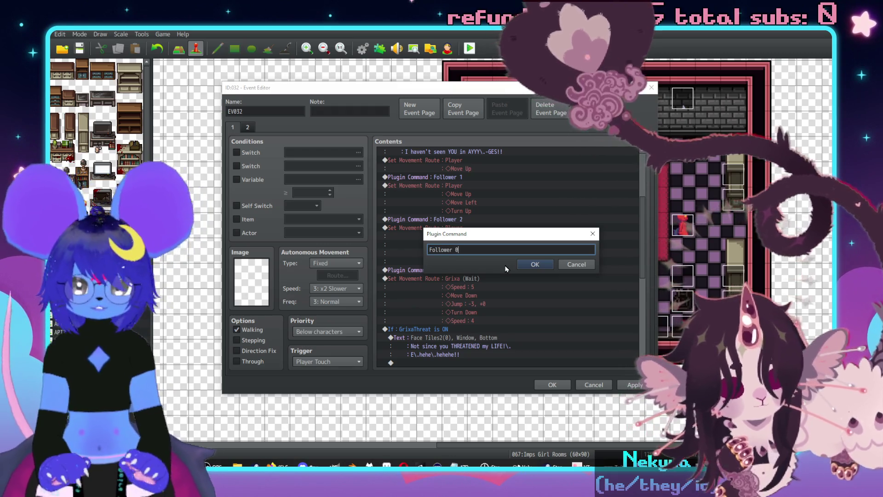
pyautogui.click(552, 266)
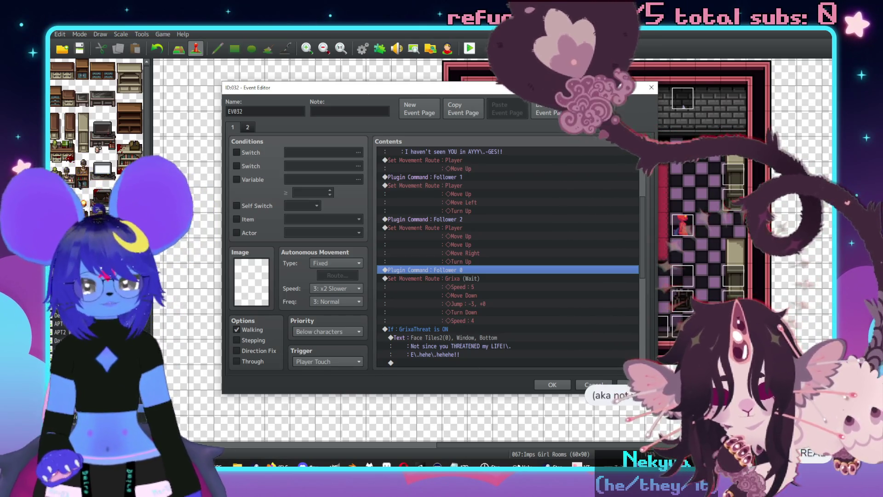
# Switch from the RPG Maker event editor to the Mix It Up window.
pyautogui.hotkey('alt', 'Tab')
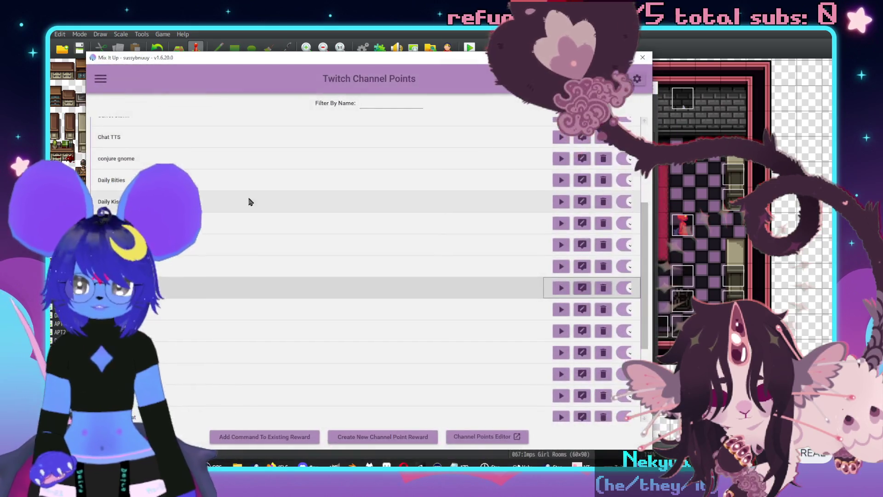
# Open the feeder command from Mix It Up's Commands page.
pyautogui.click(100, 79)
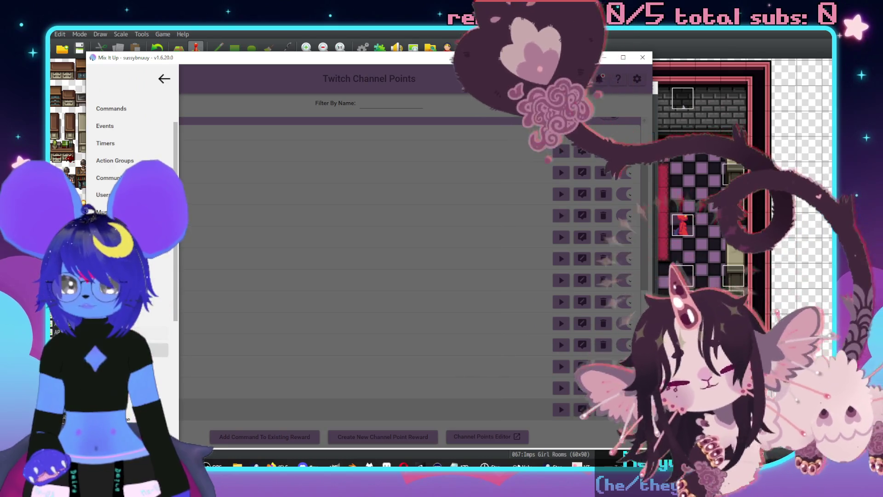
pyautogui.scroll(-5, 129, 160)
pyautogui.scroll(5, 129, 161)
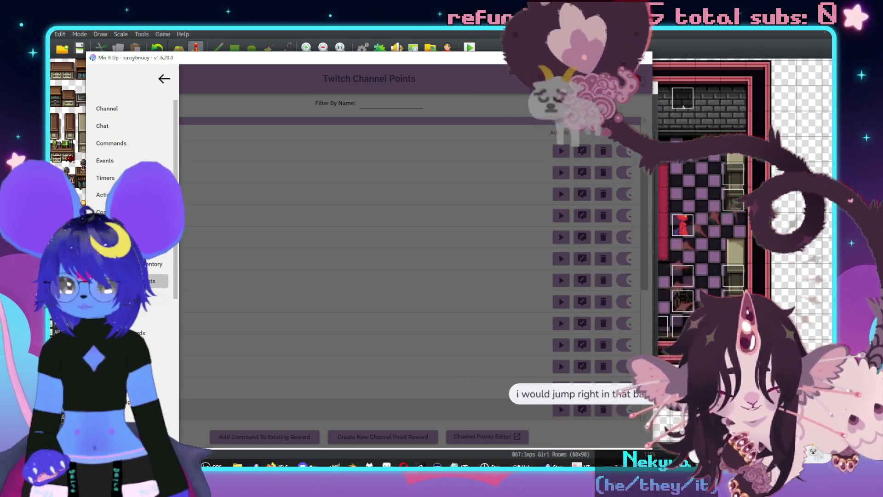
pyautogui.click(112, 144)
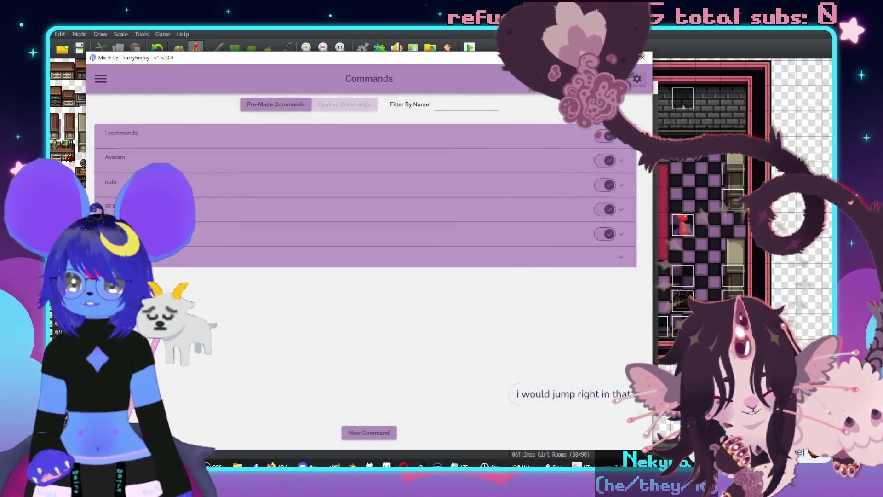
pyautogui.click(211, 239)
pyautogui.click(570, 297)
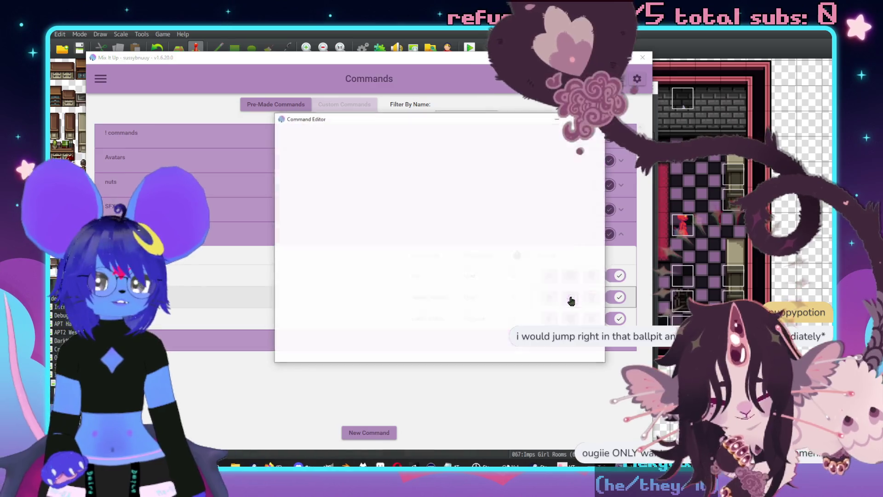
# Add 'debloater Debloater' to feeder's chat triggers, save, and return to RPG Maker.
pyautogui.click(431, 160)
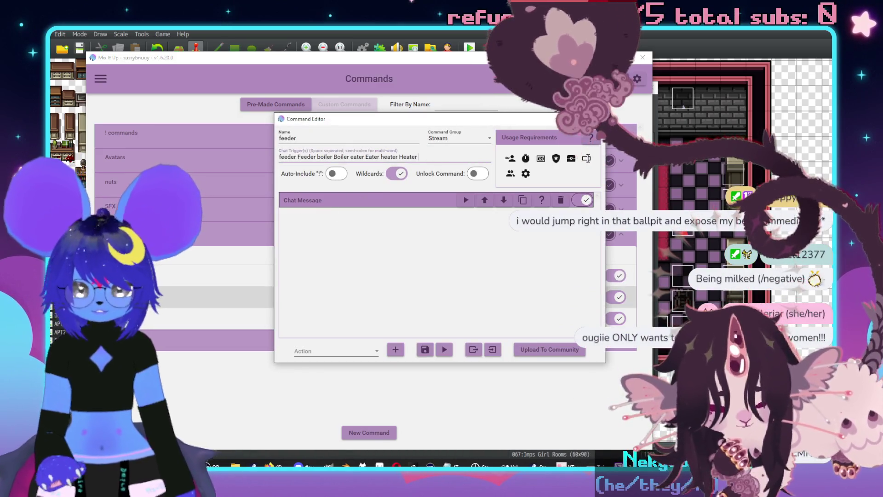
pyautogui.write('deblo')
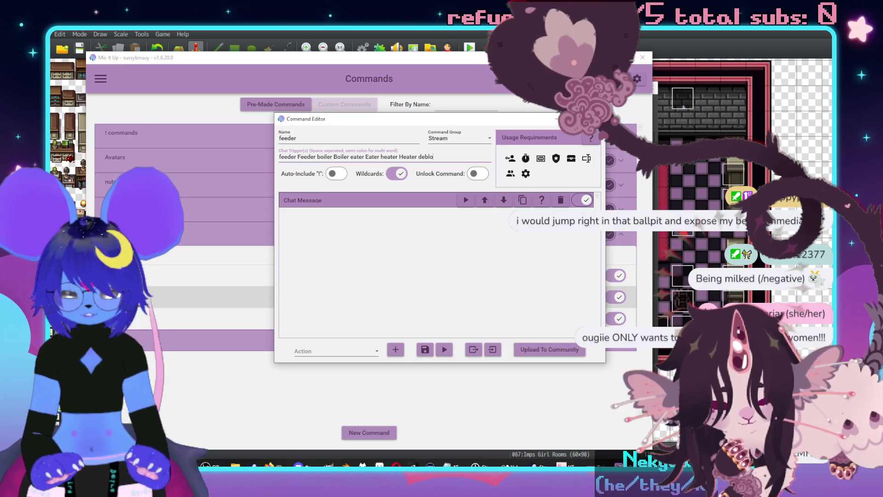
pyautogui.write('ater Debloater')
pyautogui.click(426, 350)
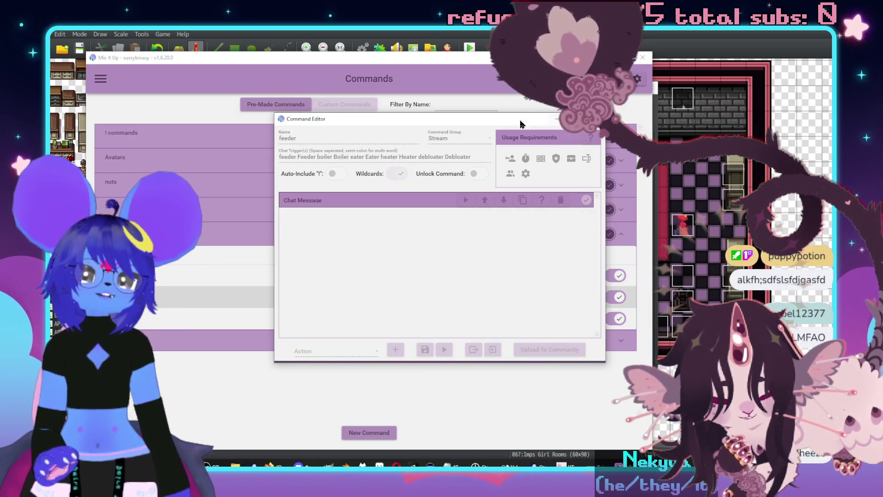
pyautogui.hotkey('alt', 'Tab')
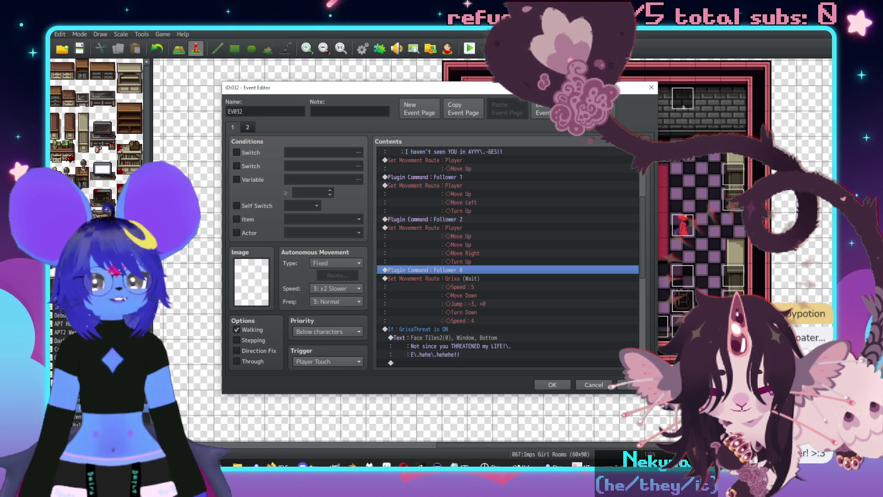
pyautogui.click(438, 280)
pyautogui.scroll(-4, 460, 311)
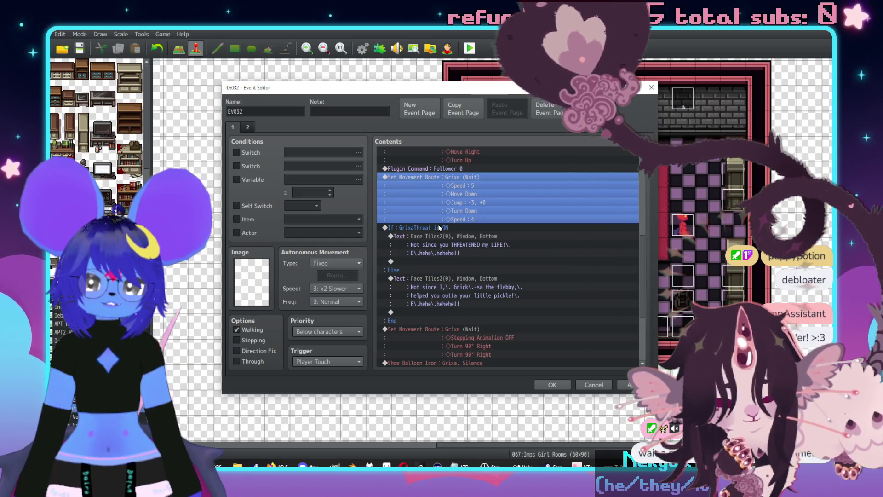
pyautogui.click(578, 264)
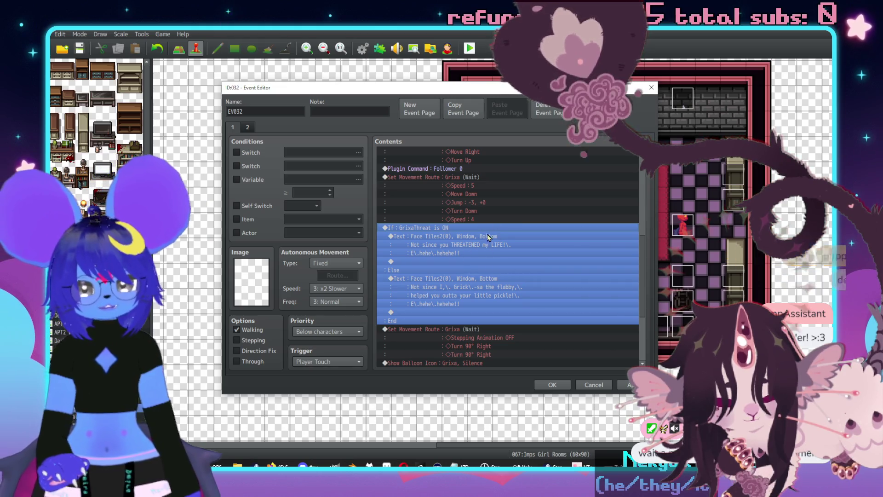
pyautogui.scroll(4, 502, 228)
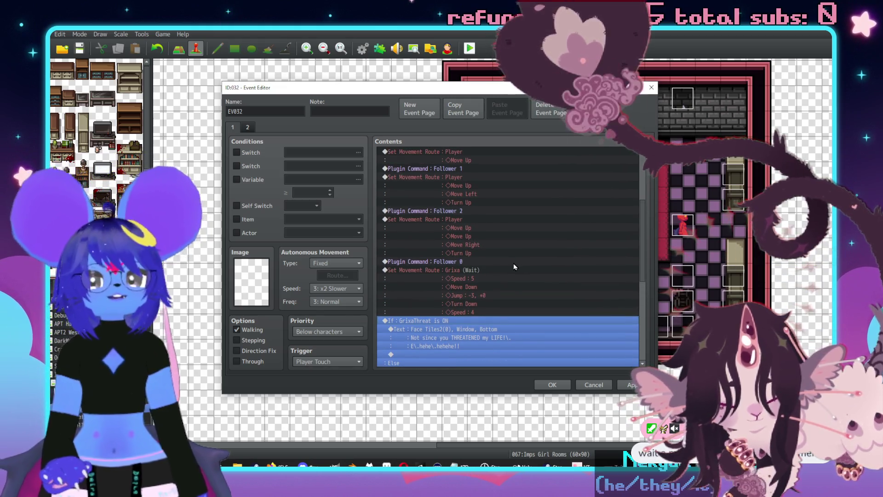
pyautogui.doubleClick(478, 270)
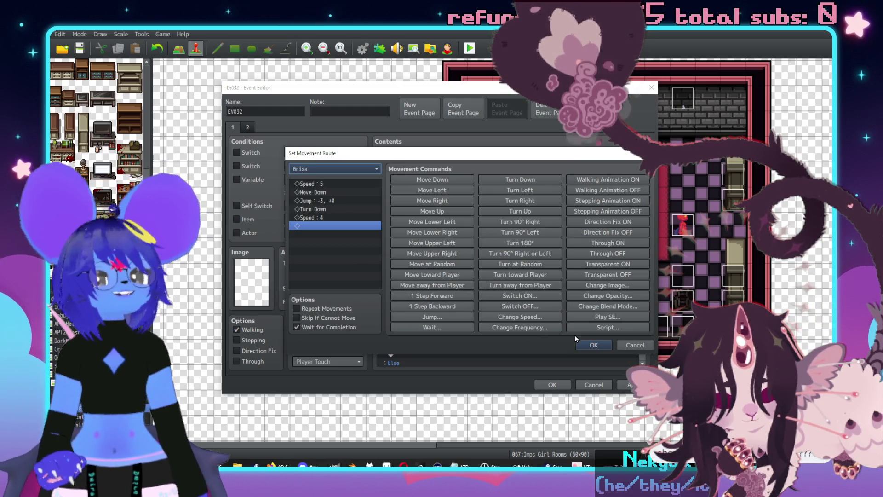
pyautogui.click(593, 345)
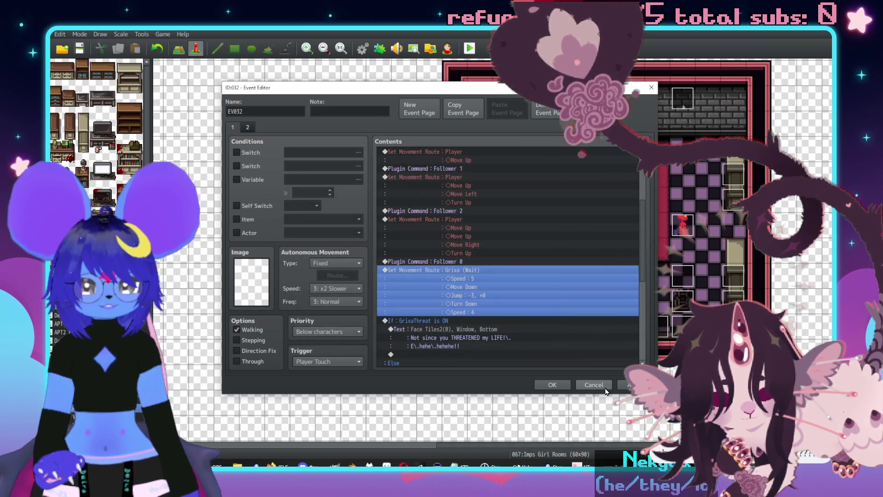
pyautogui.scroll(-1, 598, 312)
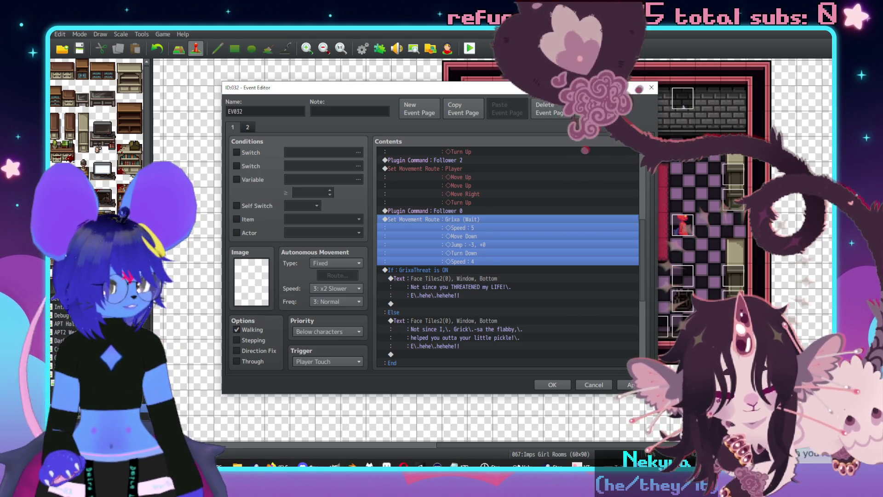
pyautogui.hotkey('alt', 'Tab')
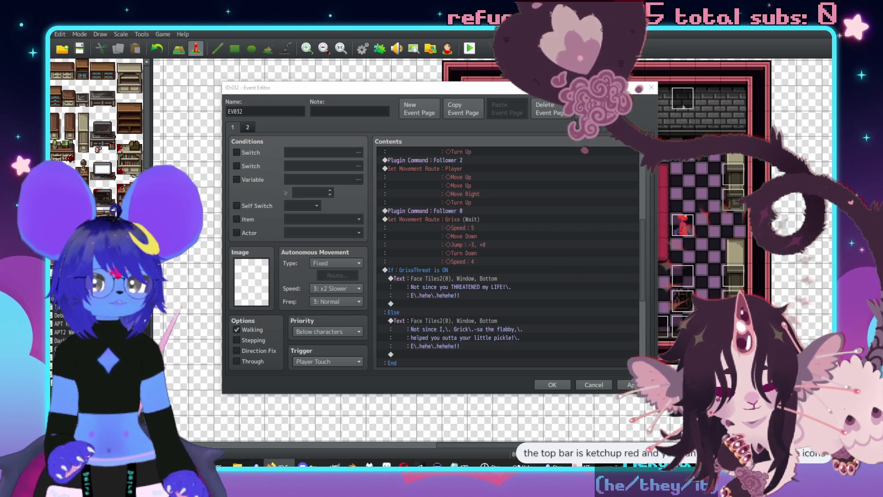
pyautogui.scroll(-3, 510, 264)
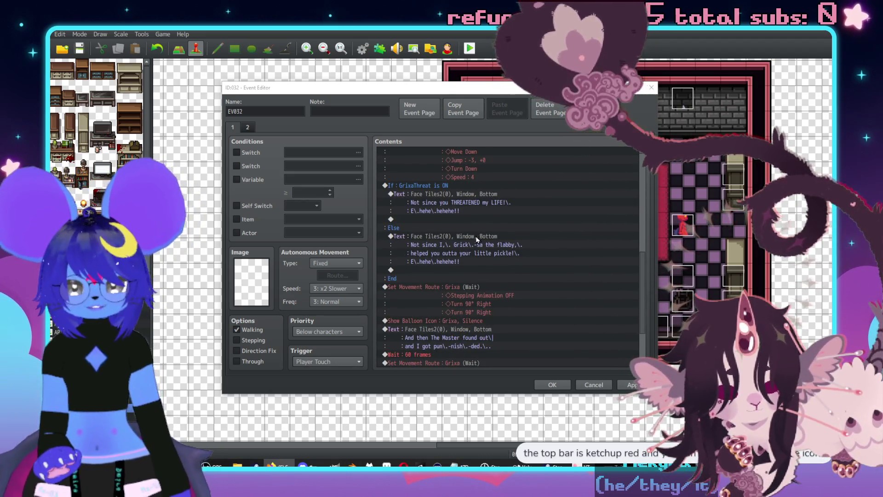
pyautogui.scroll(-1, 458, 240)
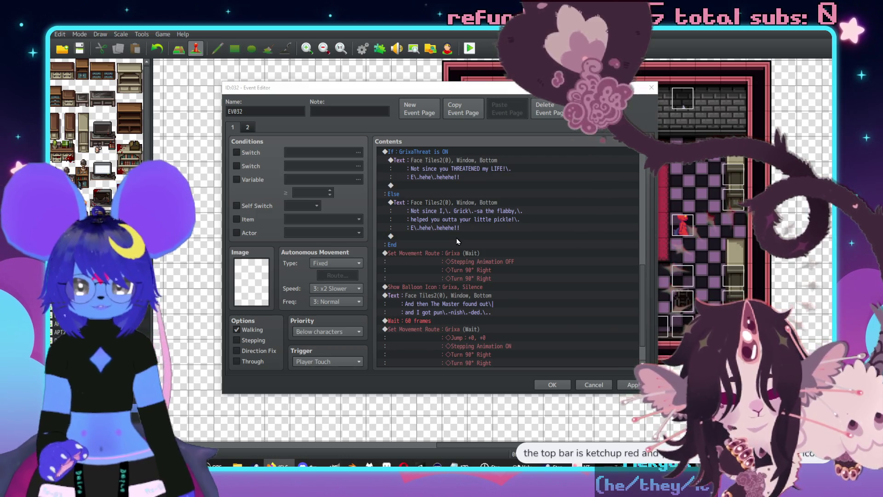
pyautogui.click(454, 301)
pyautogui.scroll(-1, 454, 302)
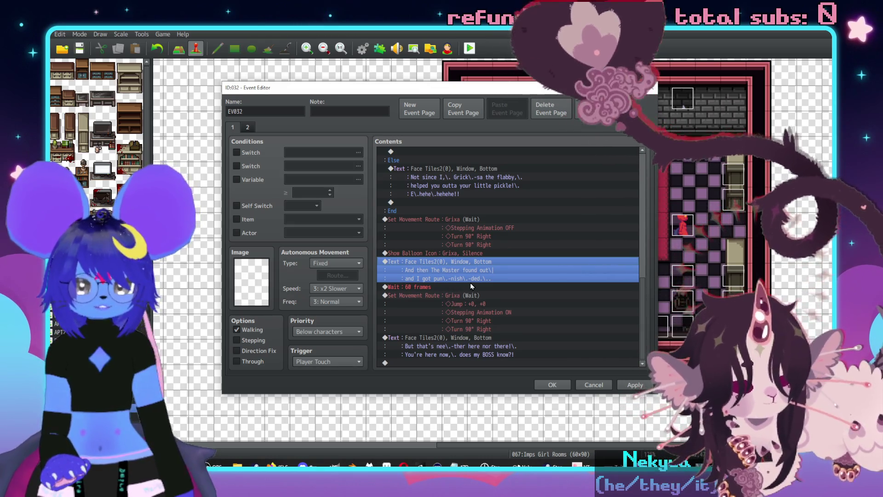
pyautogui.scroll(10, 470, 283)
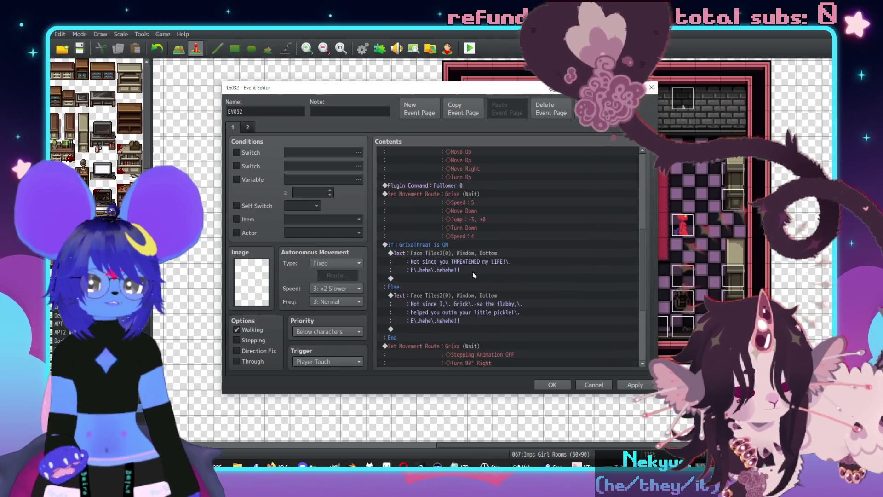
pyautogui.scroll(1, 470, 278)
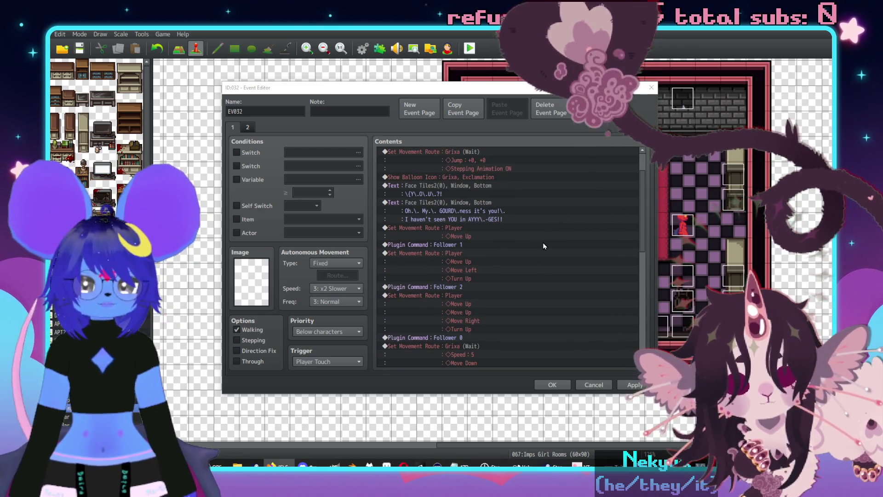
pyautogui.scroll(-3, 543, 242)
pyautogui.scroll(-2, 488, 239)
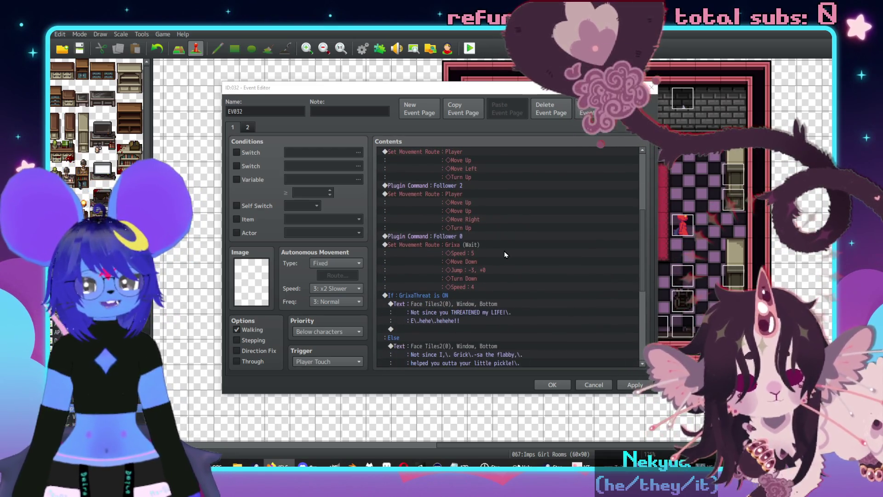
pyautogui.scroll(-2, 505, 254)
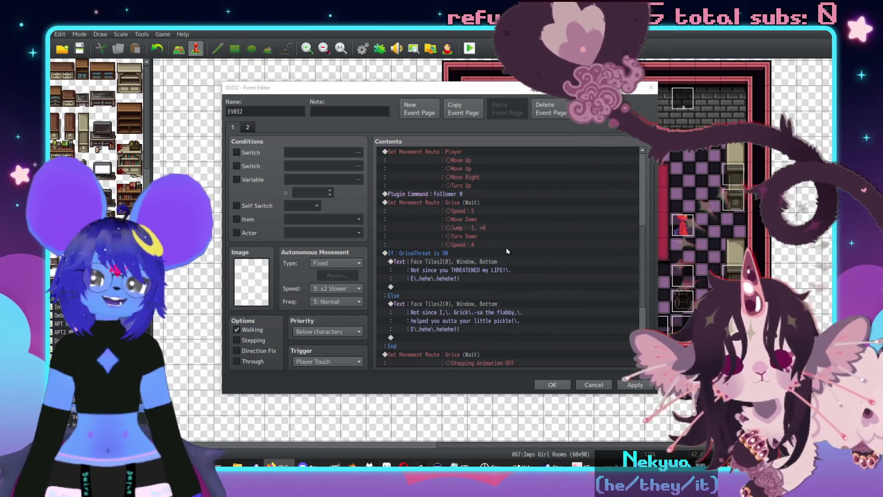
pyautogui.scroll(-2, 534, 199)
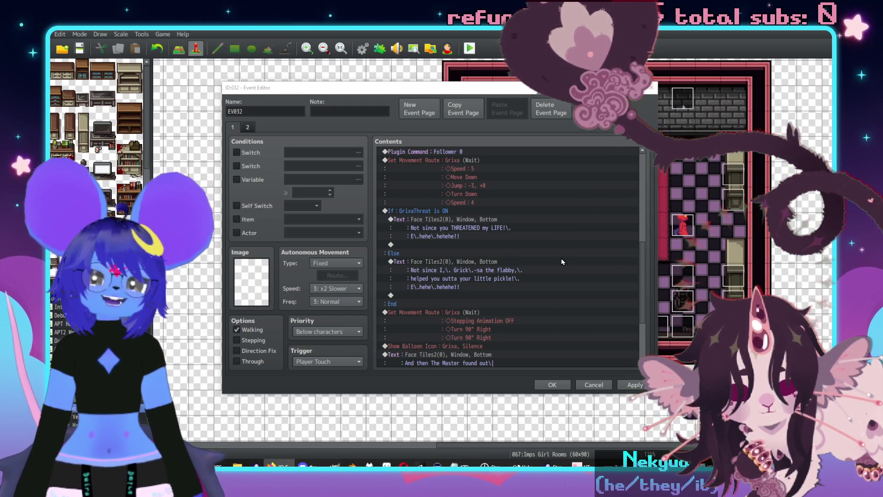
pyautogui.scroll(-3, 570, 254)
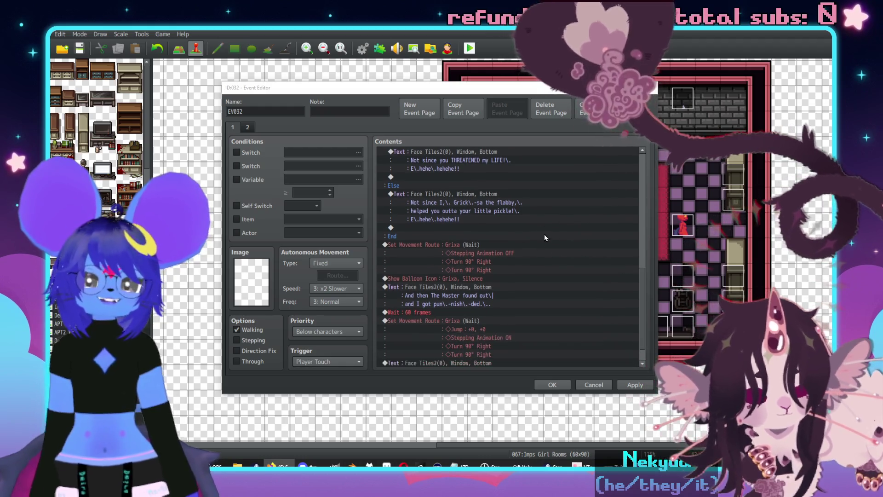
pyautogui.scroll(-1, 524, 261)
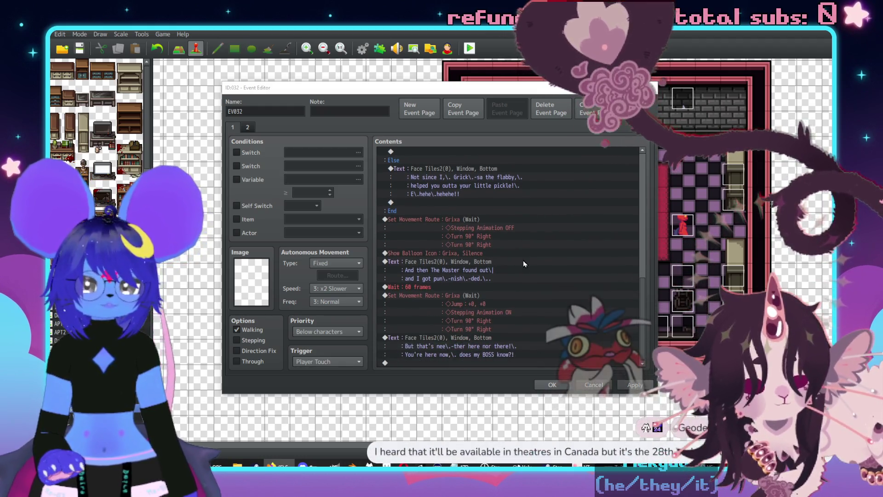
pyautogui.doubleClick(473, 261)
# Replace the second Master line with 'strung me up naked!!' and add 'Thanks to YOU!!'.
pyautogui.moveTo(531, 235); pyautogui.dragTo(459, 235)
pyautogui.write('strug')
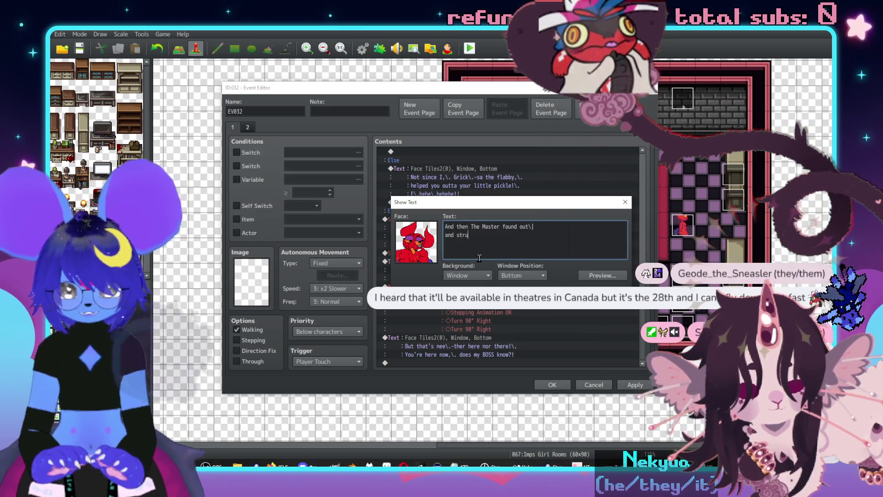
pyautogui.write('ng me up na')
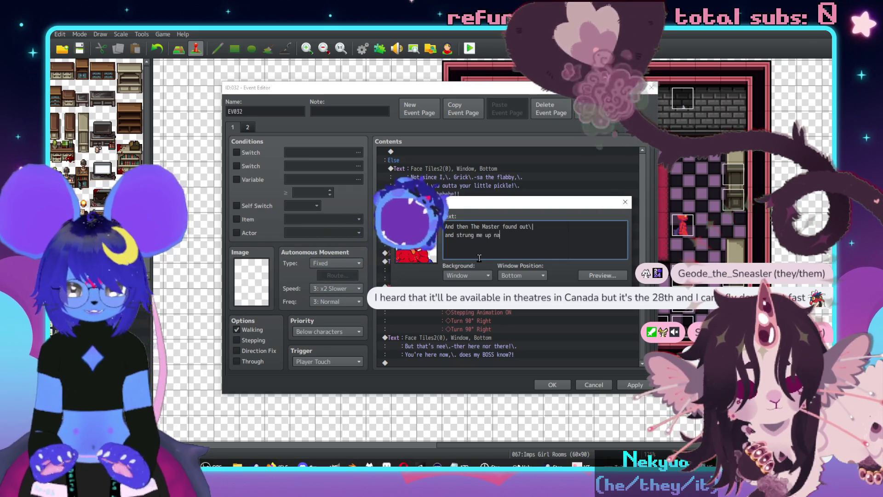
pyautogui.write('ked!!\\.')
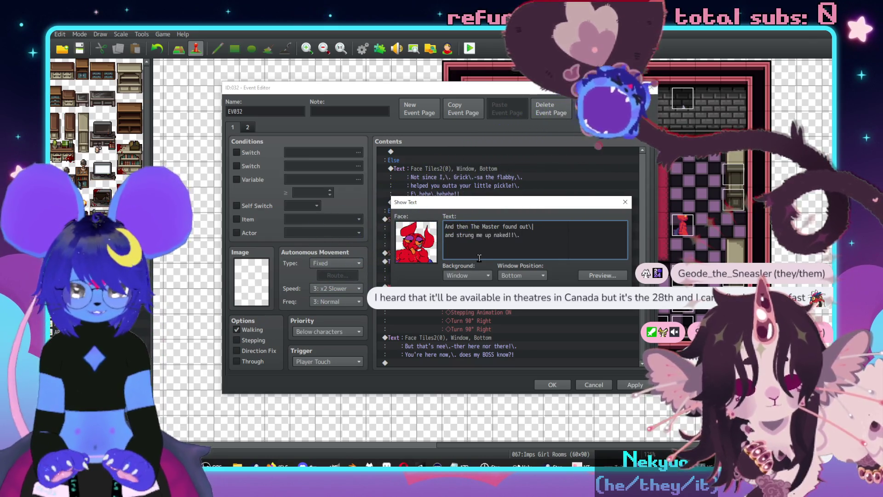
pyautogui.write('anks y')
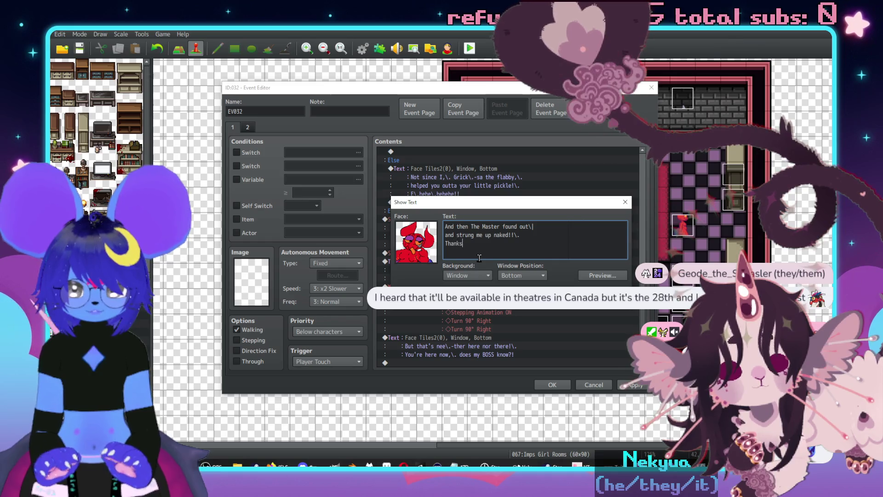
pyautogui.press('BackSpace')
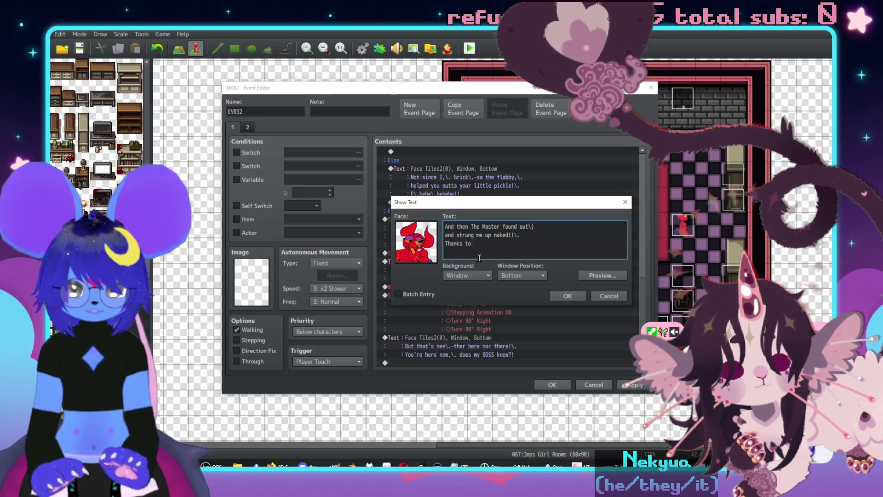
pyautogui.write('to YOU!!')
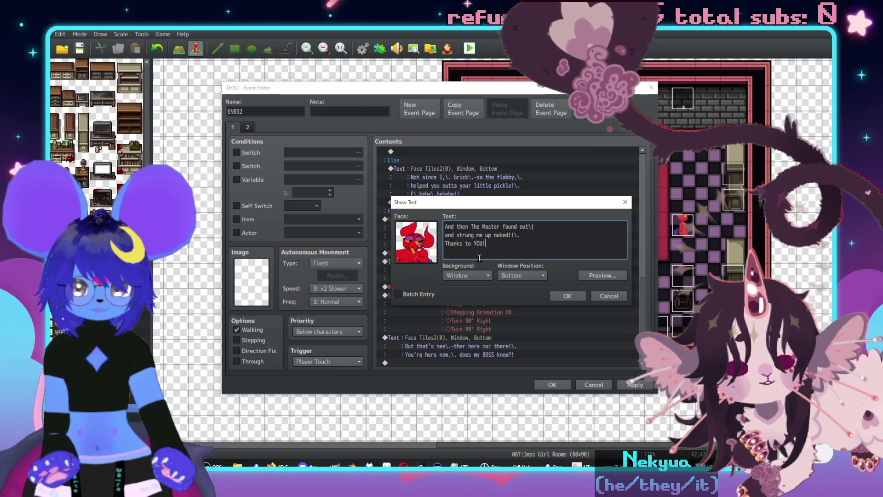
pyautogui.click(554, 296)
# Delete the 'Thanks to YOU!!' line and end the naked line with '..'.
pyautogui.scroll(-2, 542, 278)
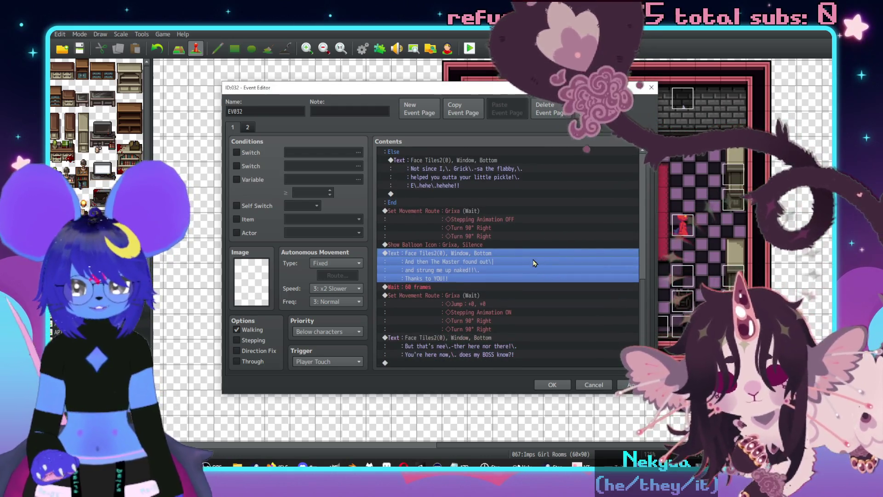
pyautogui.doubleClick(506, 254)
pyautogui.moveTo(508, 247); pyautogui.dragTo(440, 244)
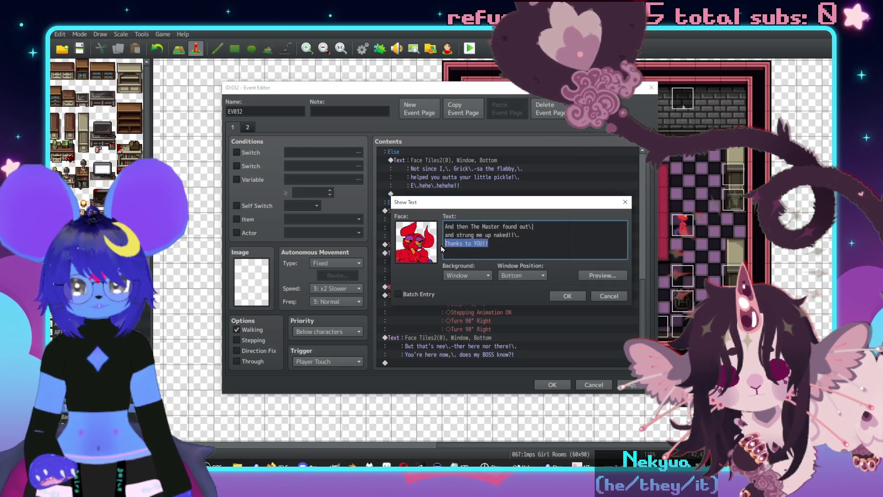
pyautogui.press('BackSpace')
pyautogui.press('BackSpace')
pyautogui.press('BackSpace')
pyautogui.press('BackSpace')
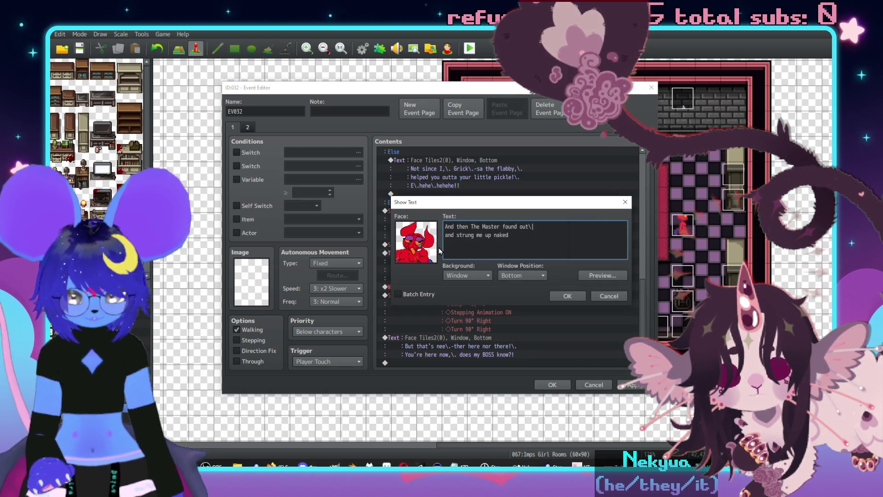
pyautogui.write('..')
pyautogui.click(567, 295)
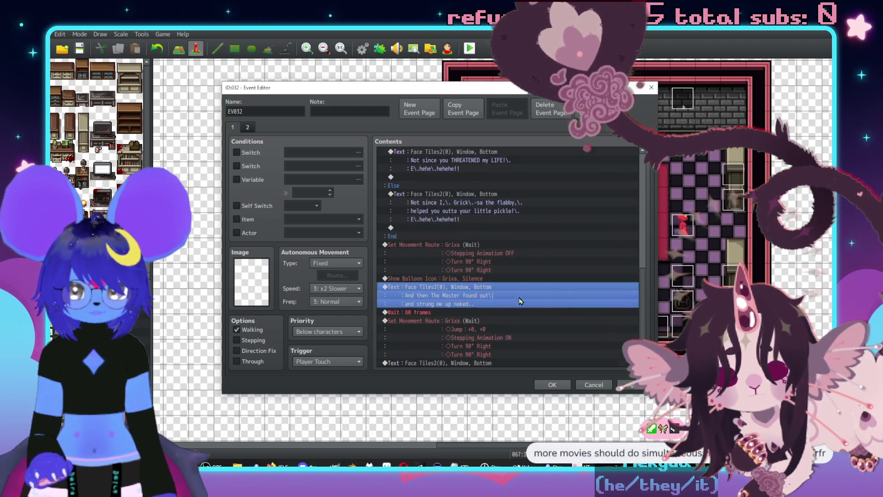
# Add a Show Choices command with first choice 'Aren't you always naked'.
pyautogui.doubleClick(454, 285)
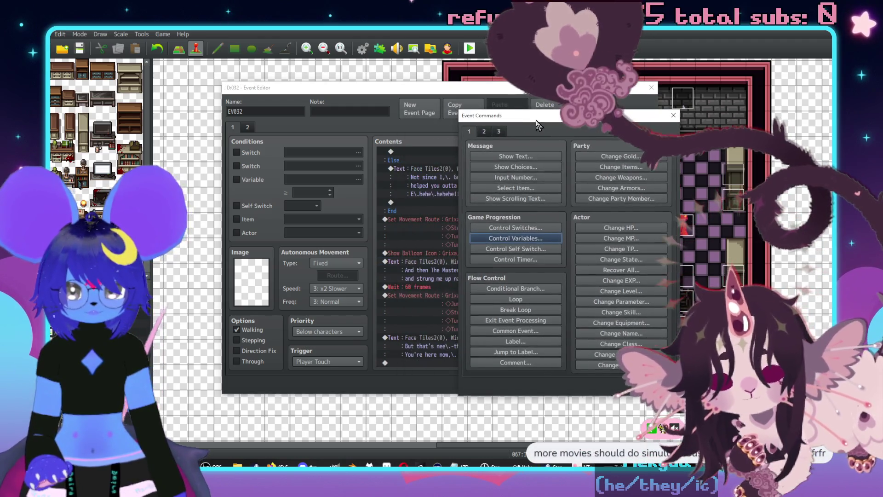
pyautogui.click(516, 167)
pyautogui.write('Aren;t')
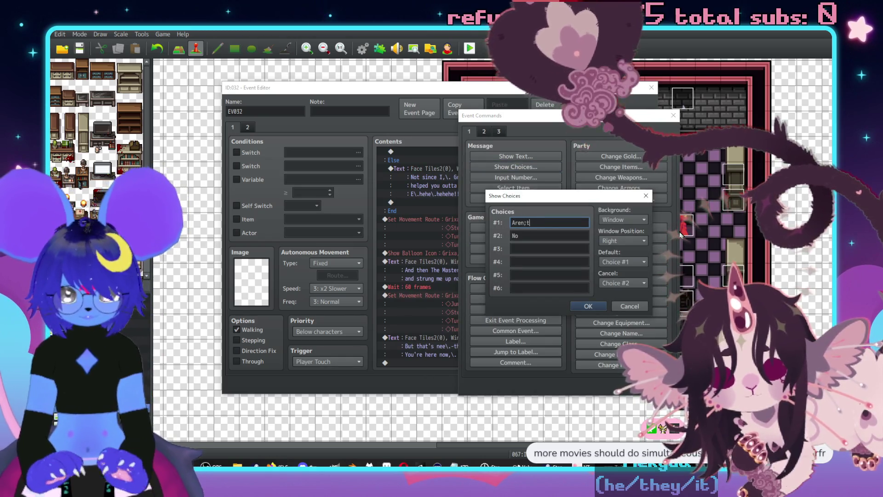
pyautogui.press('BackSpace')
pyautogui.press('BackSpace')
pyautogui.write("'t yu")
pyautogui.press('BackSpace')
pyautogui.write('ou always naked')
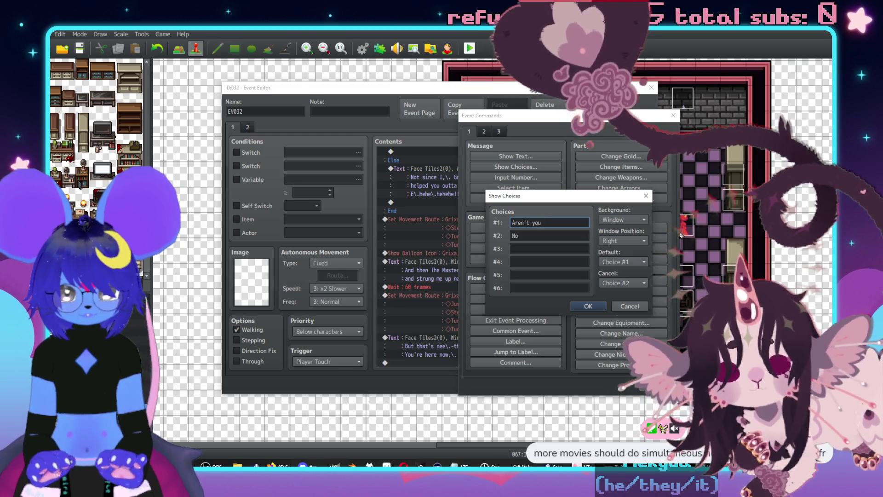
# Add choices 'Good to see you too' and '(say nothing)', set Cancel to Disallow, and insert.
pyautogui.press('Tab')
pyautogui.write('Good to see you too')
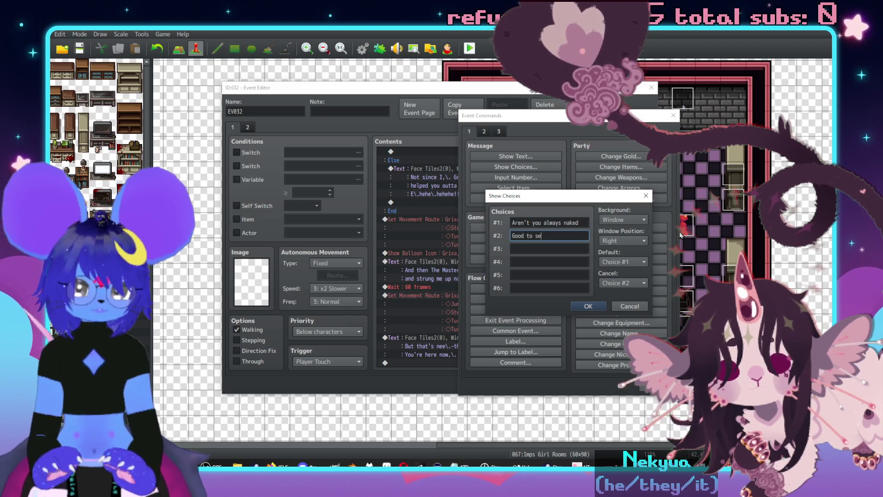
pyautogui.press('Tab')
pyautogui.write('(say no')
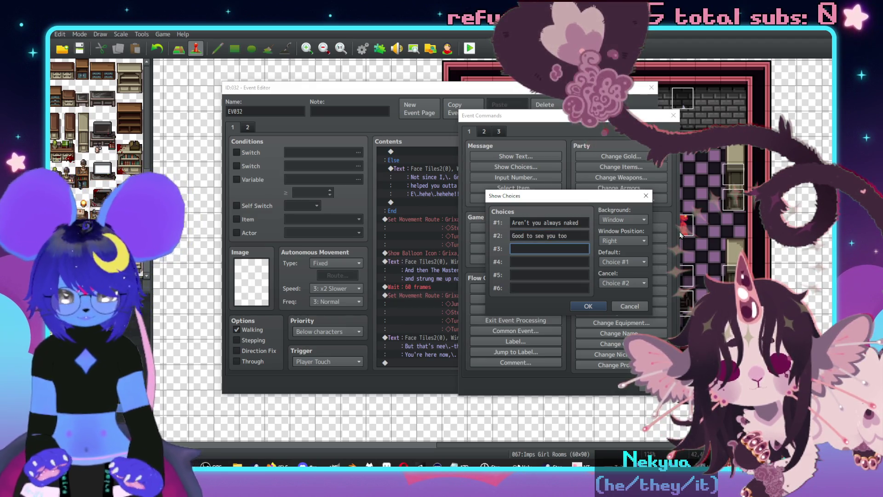
pyautogui.write('thing)')
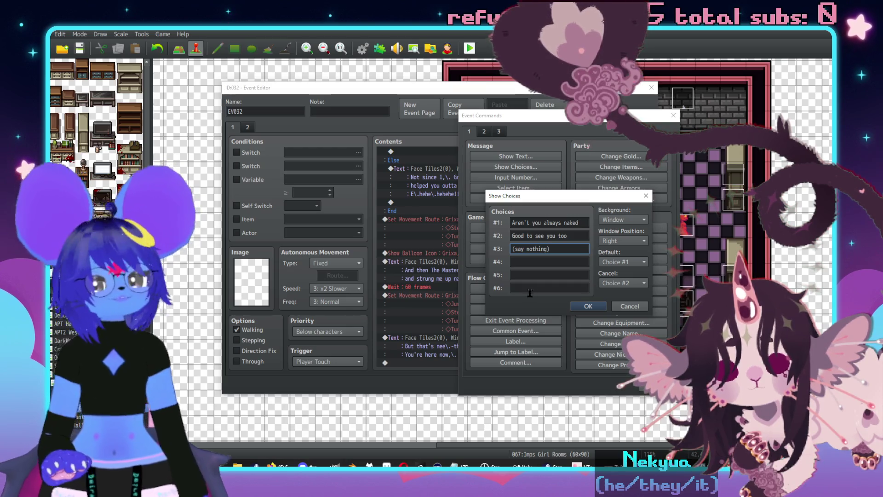
pyautogui.click(635, 283)
pyautogui.click(602, 299)
pyautogui.click(597, 304)
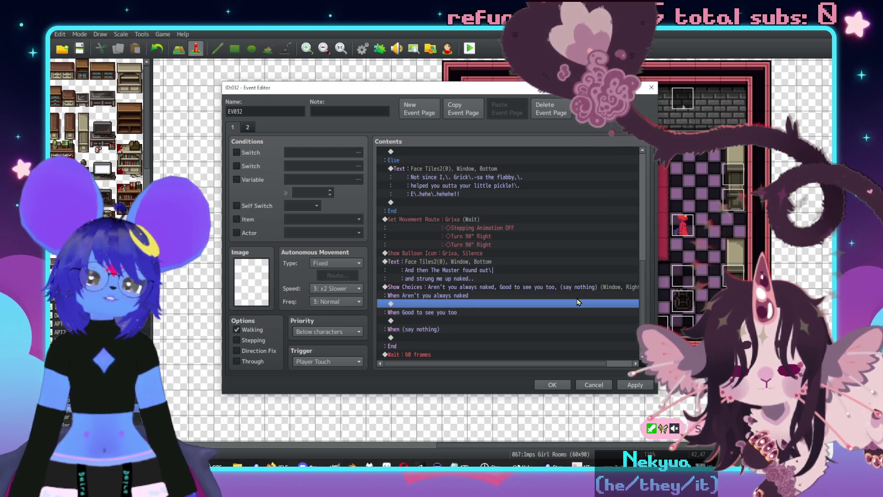
# Save and close EV032's event editor with the new choice branches.
pyautogui.click(552, 385)
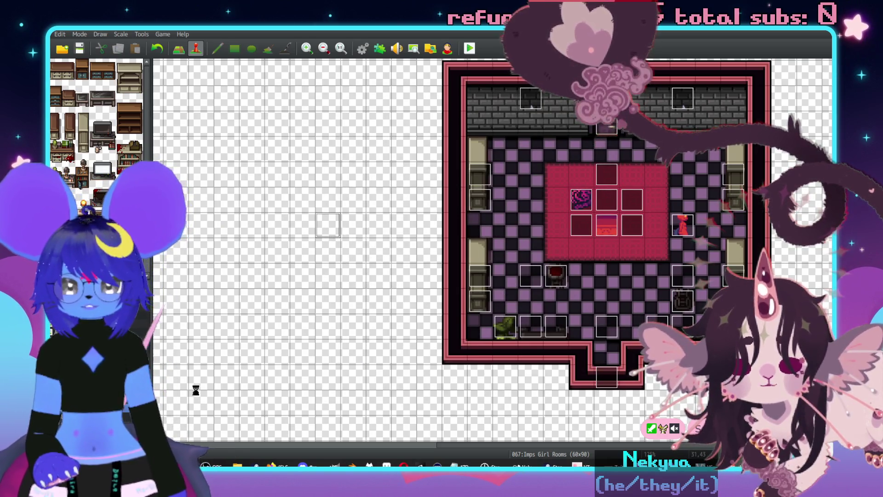
# Launch Vintage Story from the Windows Start menu.
pyautogui.press('super')
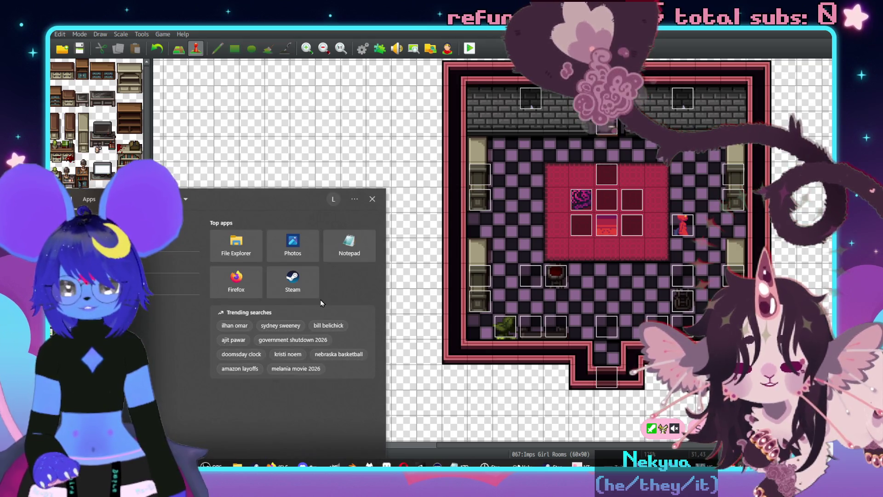
pyautogui.press('Escape')
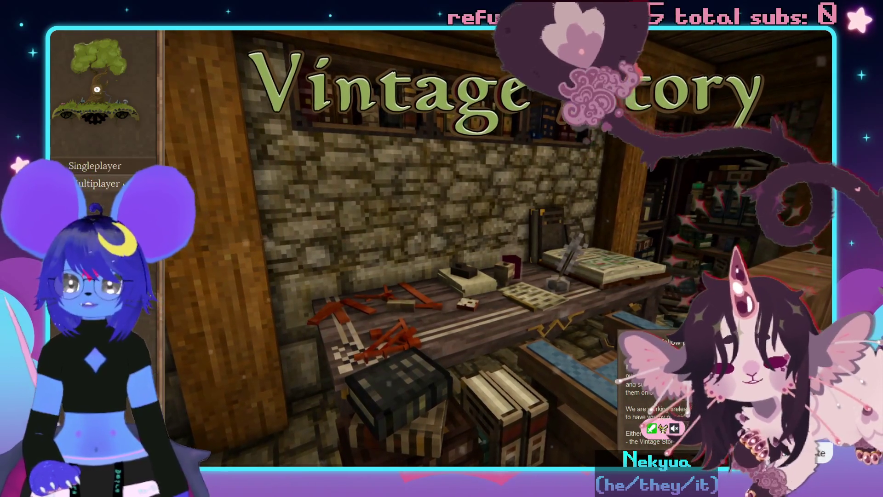
# Open Vintage Story's Multiplayer server list.
pyautogui.click(97, 183)
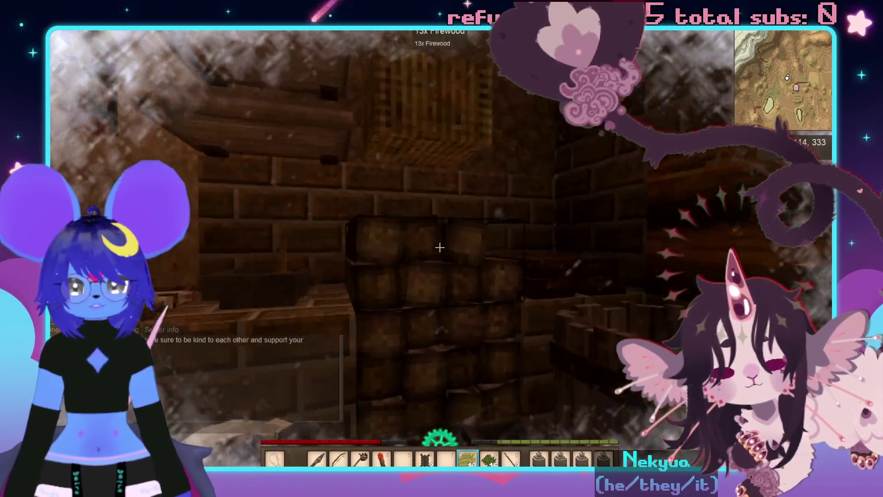
# Switch to hotbar slot 5, putting away the firewood.
pyautogui.press('5')
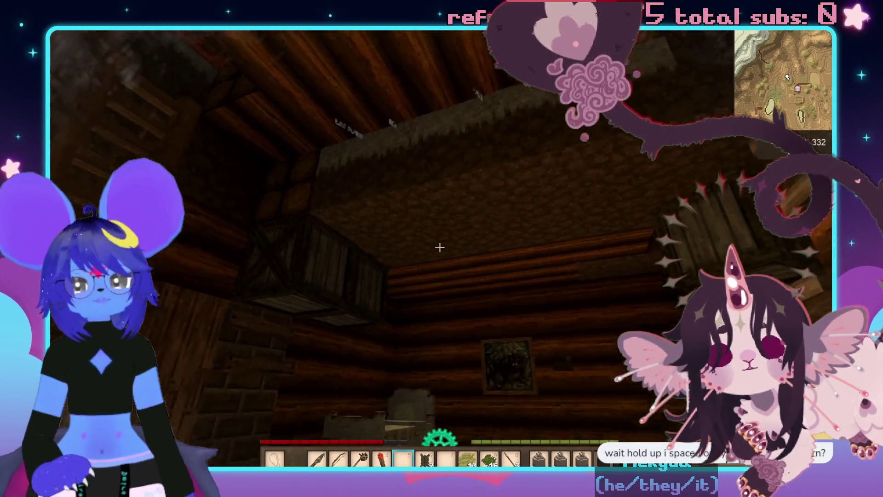
# Move the Vintage Story inventory to the centre, close all game windows, then walk across the brick room.
pyautogui.press('c')
pyautogui.press('e')
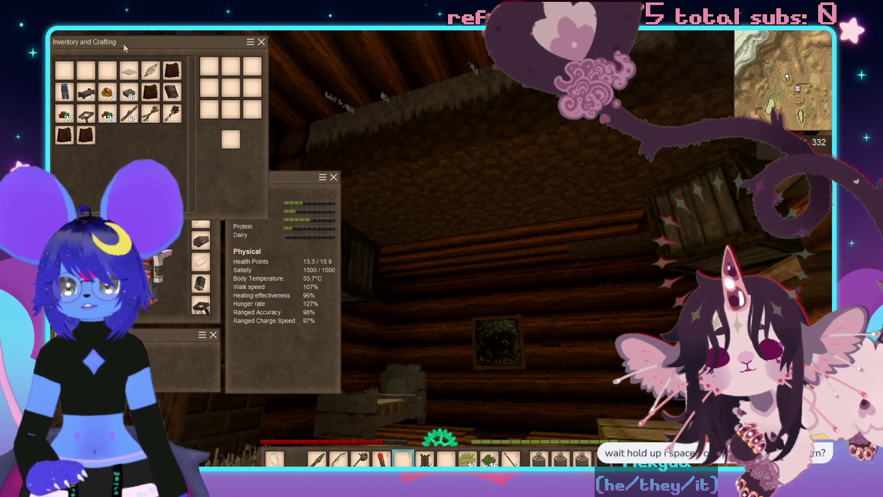
pyautogui.moveTo(124, 44); pyautogui.dragTo(453, 90)
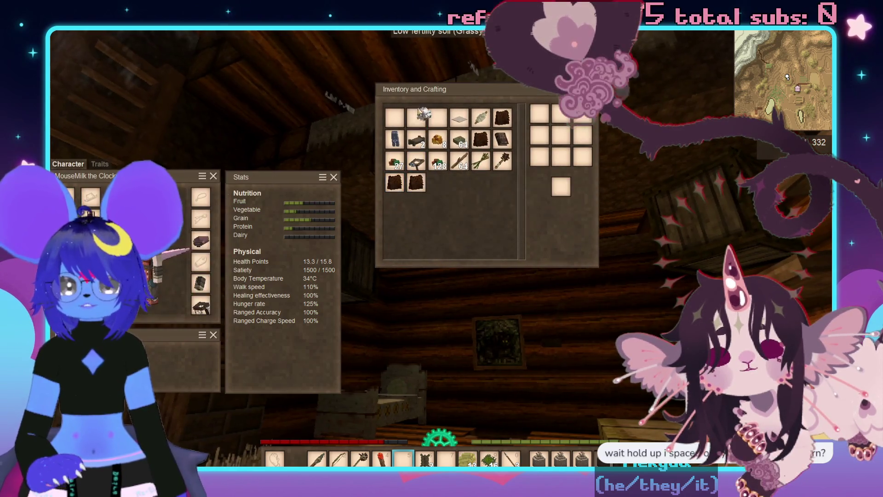
pyautogui.press('Escape')
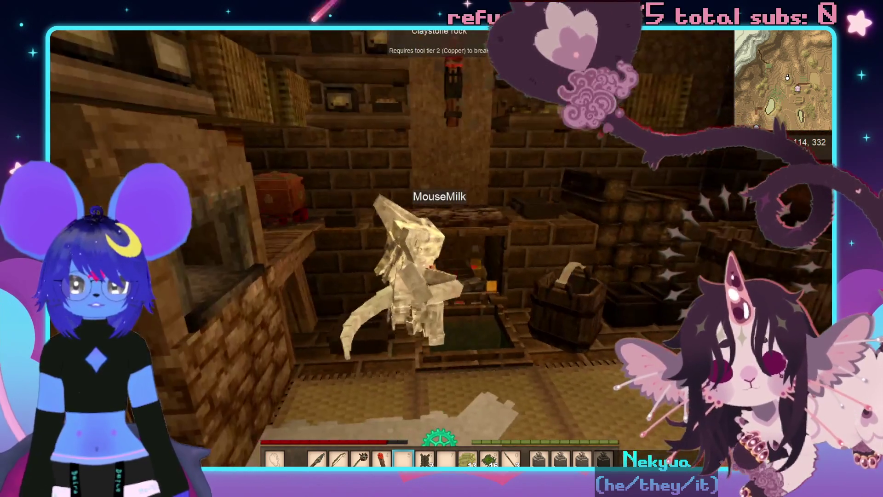
pyautogui.press('w')
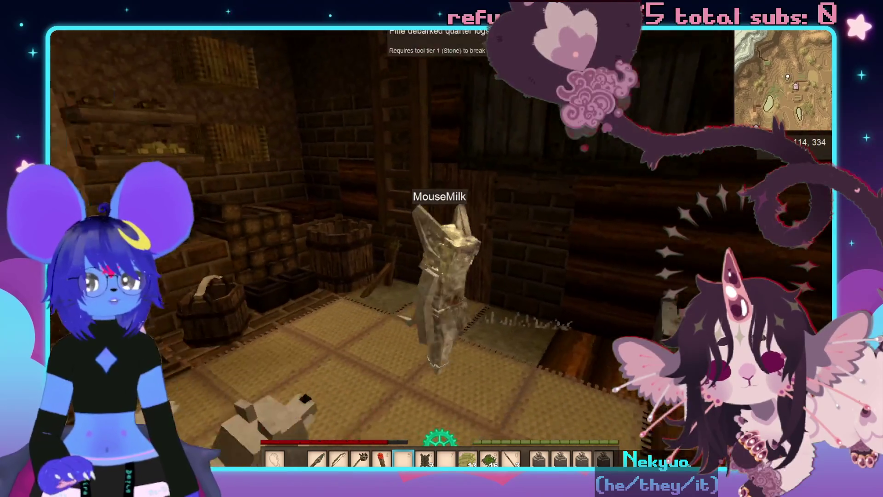
pyautogui.press('w')
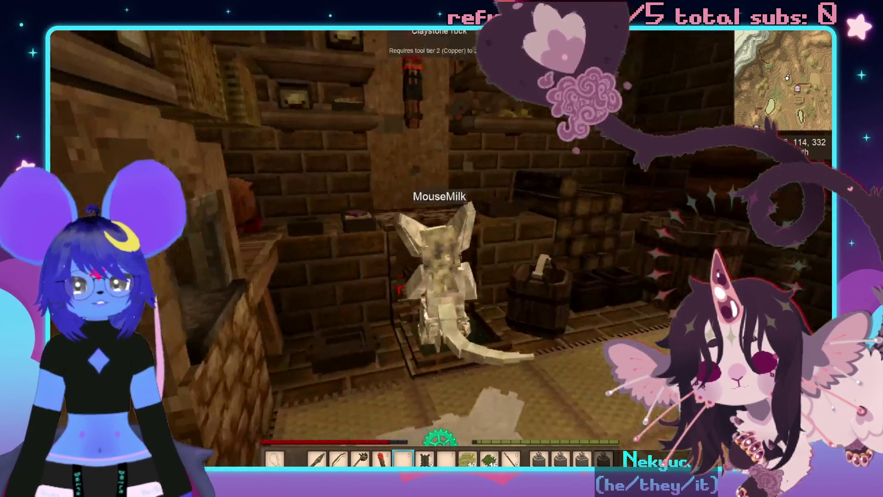
pyautogui.press('w')
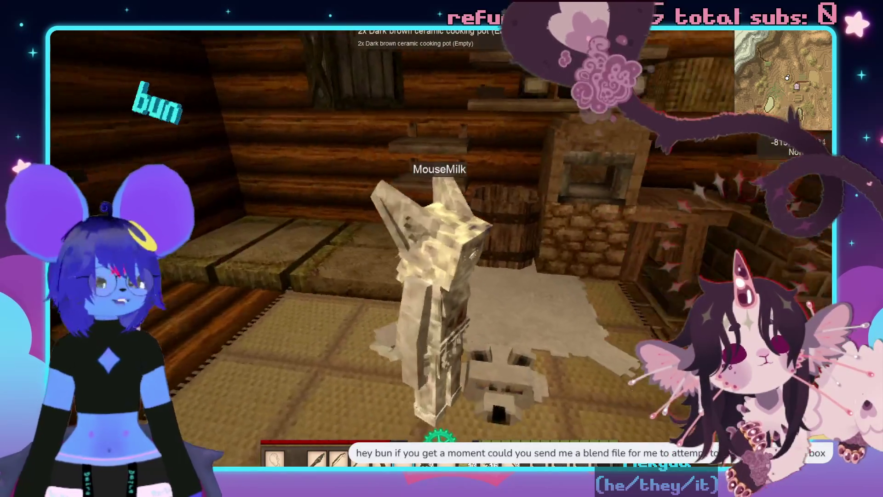
pyautogui.press('c')
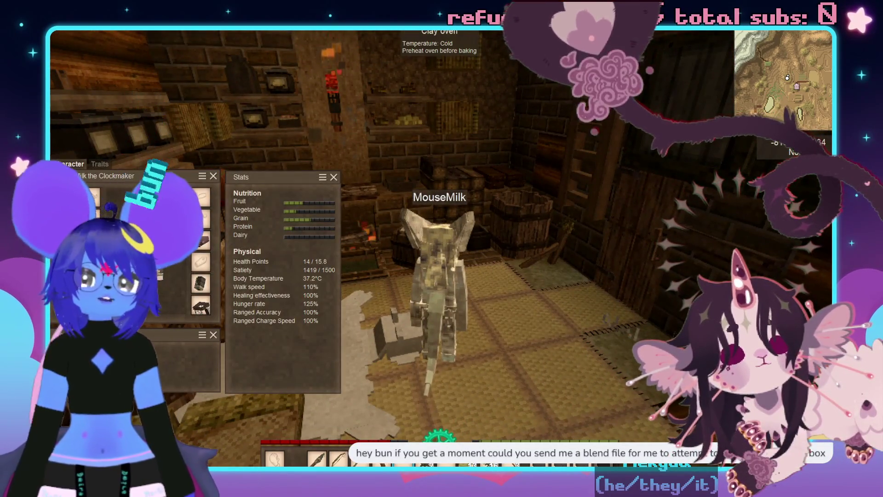
pyautogui.moveTo(159, 176); pyautogui.dragTo(501, 120)
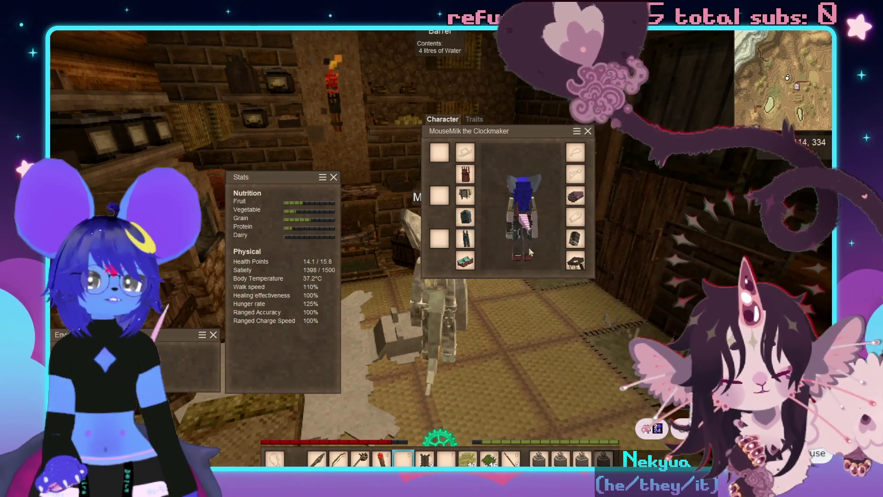
pyautogui.press('w')
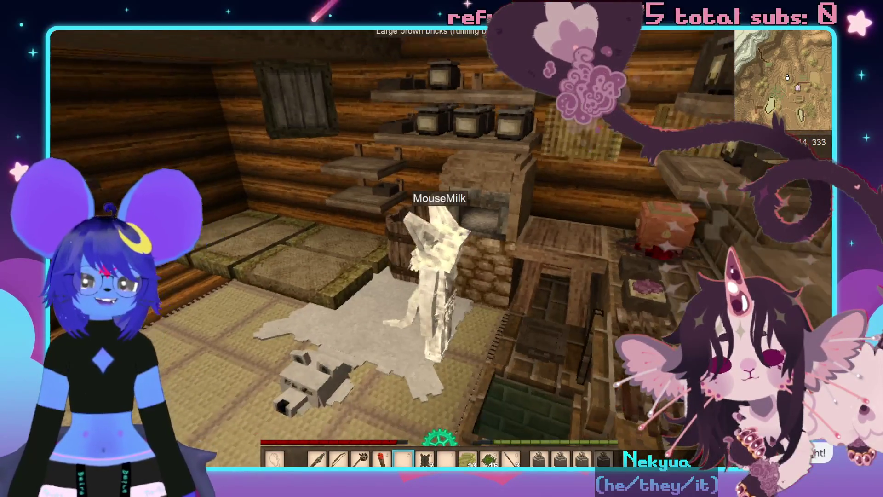
pyautogui.press('w')
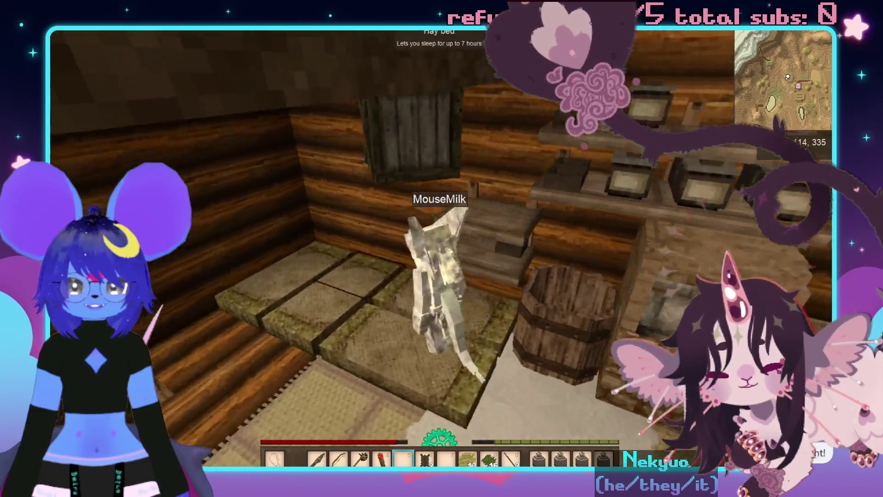
pyautogui.press('w')
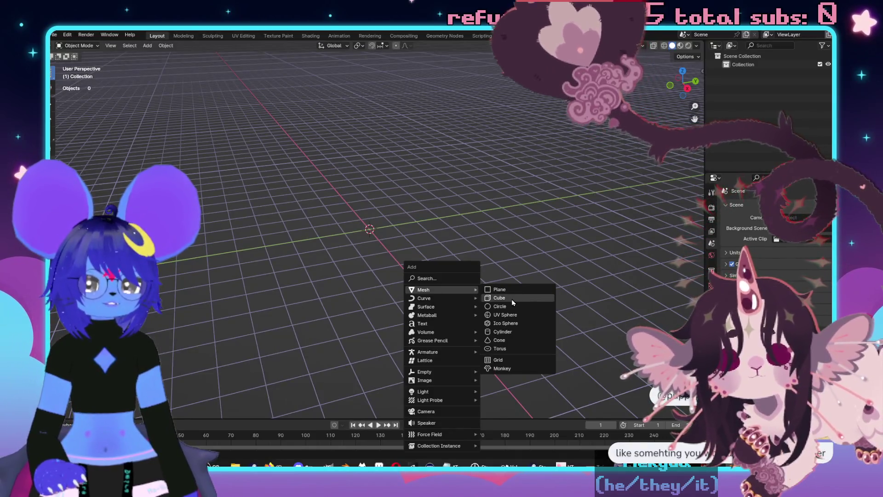
# Add a cube at the scene origin and orbit the view around it.
pyautogui.click(511, 298)
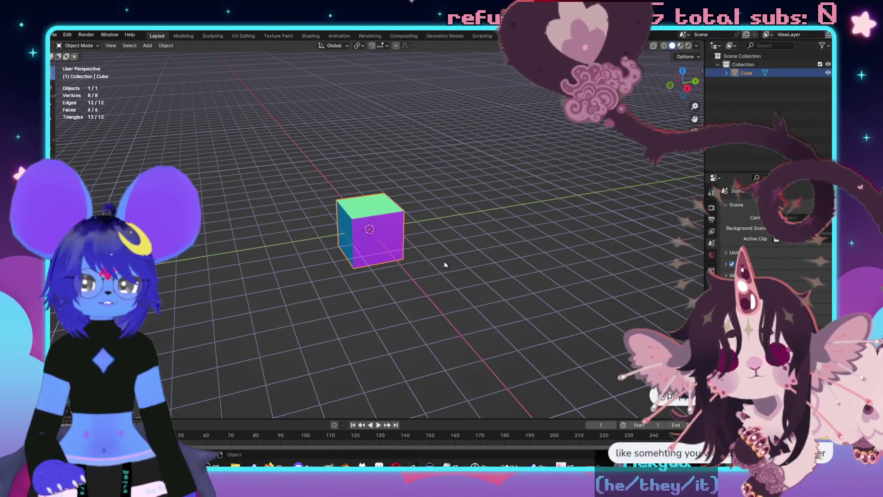
pyautogui.scroll(5, 434, 252)
pyautogui.moveTo(434, 251)
pyautogui.mouseDown()
pyautogui.moveTo(431, 237)
pyautogui.moveTo(493, 243)
pyautogui.mouseUp()
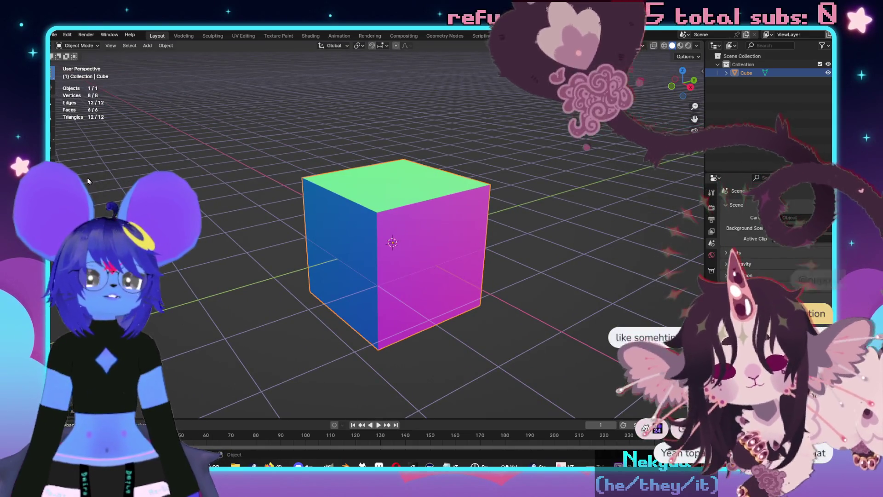
# Save the scene as cube.blend in the Desktop folder.
pyautogui.click(53, 35)
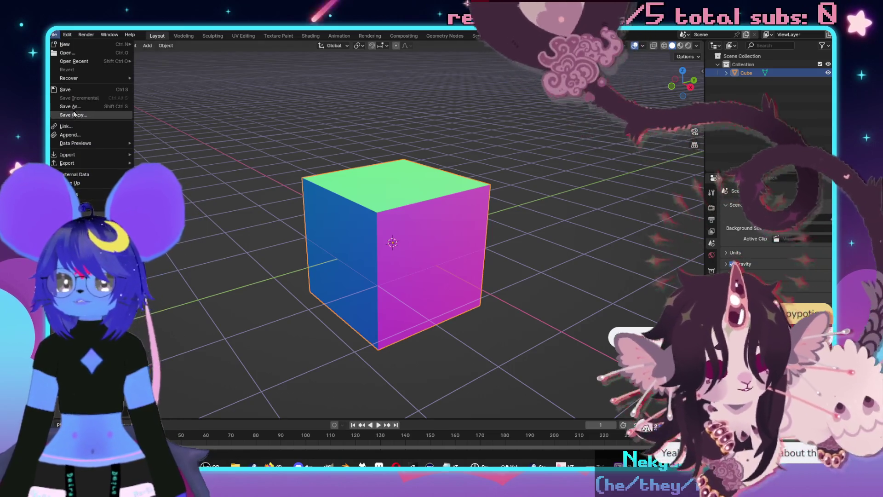
pyautogui.click(70, 106)
pyautogui.click(404, 360)
pyautogui.write('cube.blend')
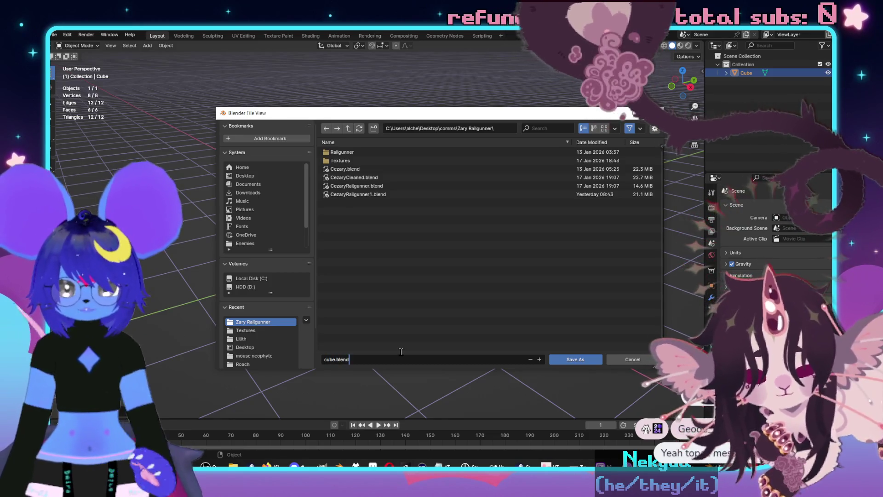
pyautogui.click(272, 178)
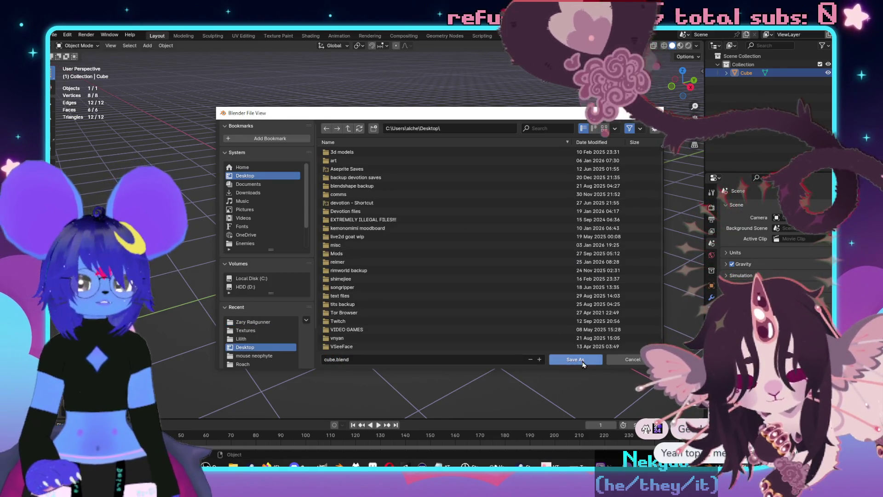
pyautogui.click(575, 359)
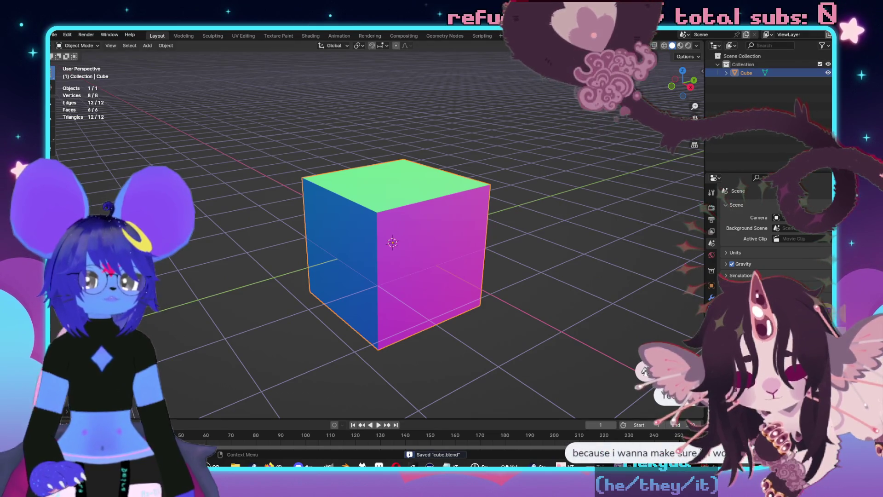
pyautogui.hotkey('alt', 'Tab')
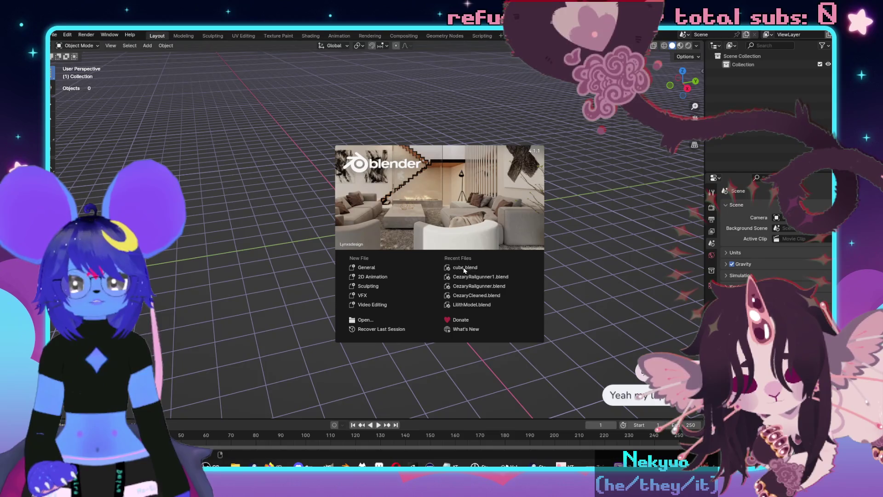
# Reopen cube.blend, enter Edit Mode and add many horizontal loop cuts with Ctrl+R.
pyautogui.click(464, 268)
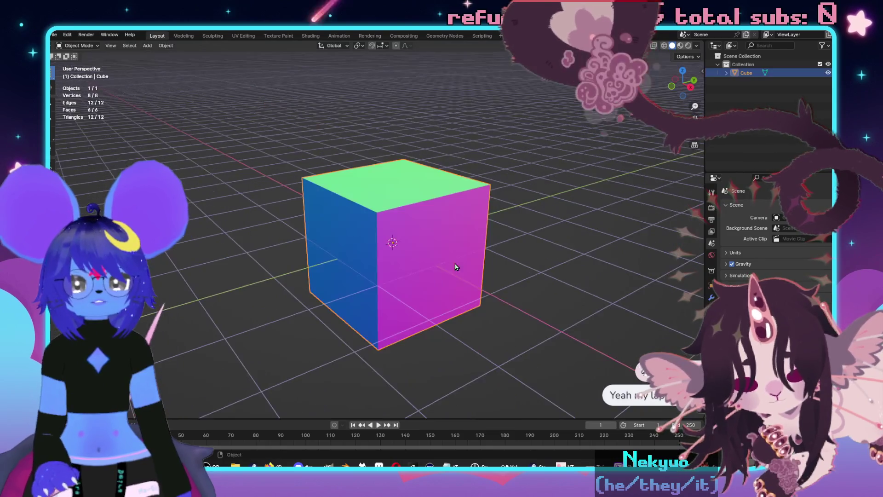
pyautogui.scroll(3, 426, 239)
pyautogui.press('Tab')
pyautogui.hotkey('ctrl', 'r')
pyautogui.scroll(14, 382, 293)
pyautogui.scroll(20, 377, 295)
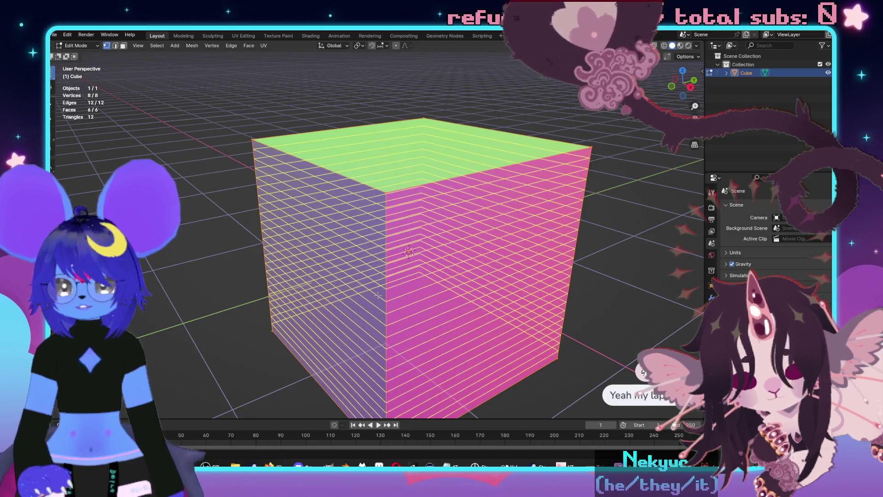
pyautogui.scroll(10, 372, 294)
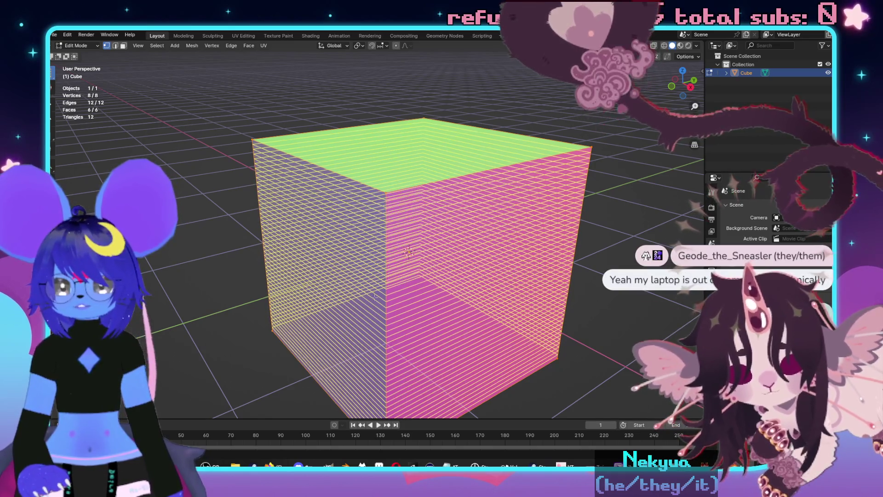
pyautogui.scroll(8, 374, 296)
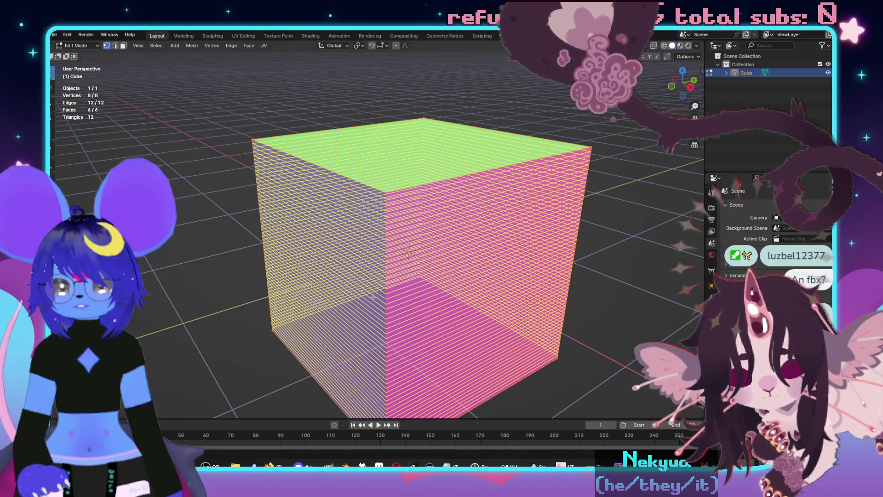
pyautogui.scroll(5, 373, 298)
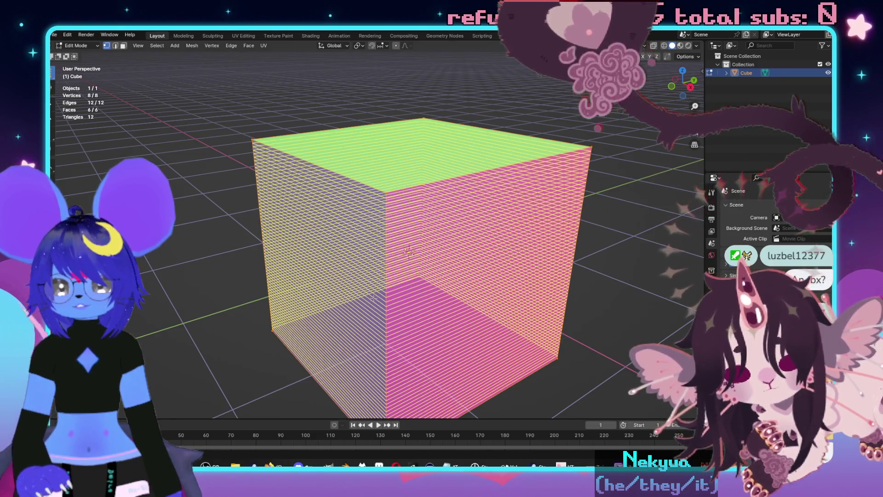
pyautogui.click(439, 261)
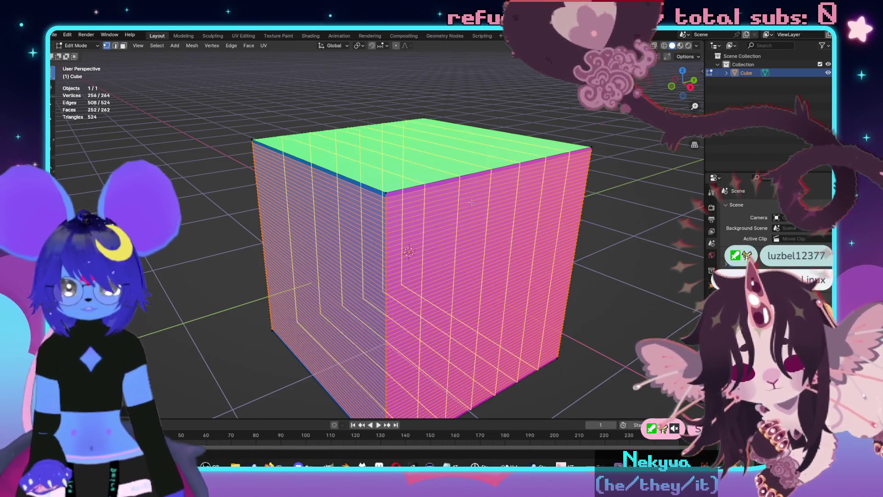
# Add dense vertical and third-direction loop cuts, bringing the cube to 25,352 vertices.
pyautogui.scroll(20, 472, 203)
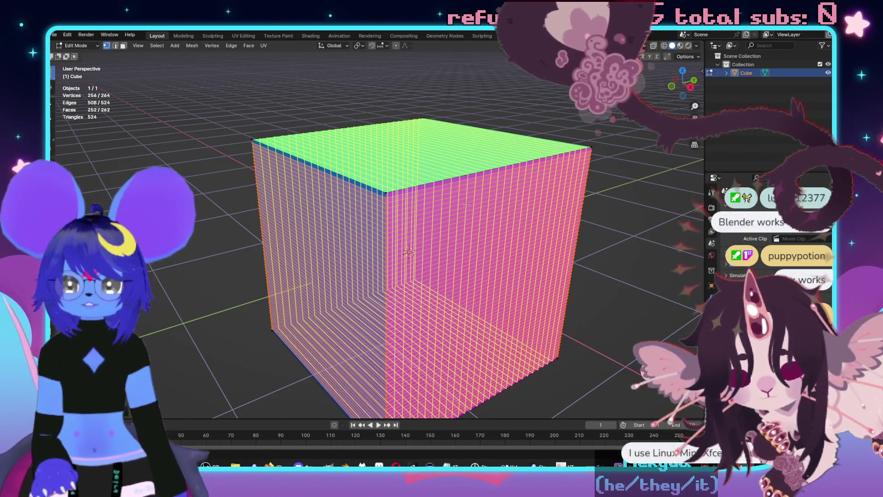
pyautogui.scroll(20, 469, 204)
pyautogui.scroll(10, 472, 204)
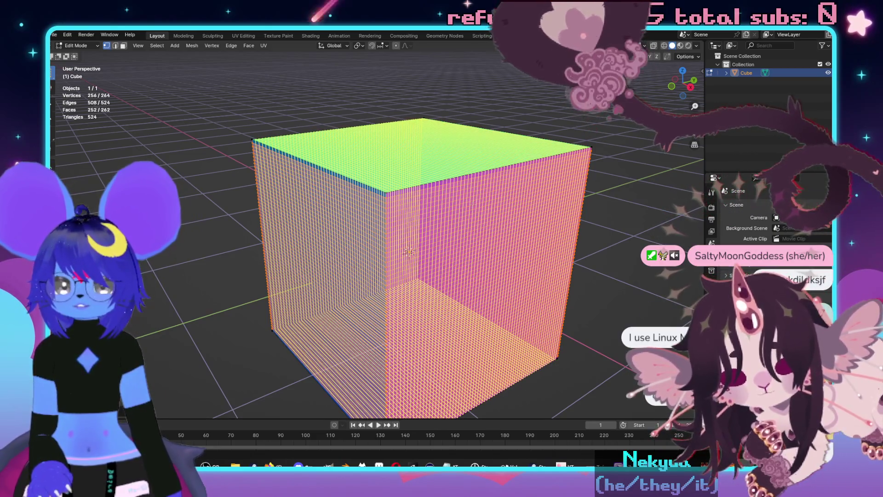
pyautogui.click(472, 204)
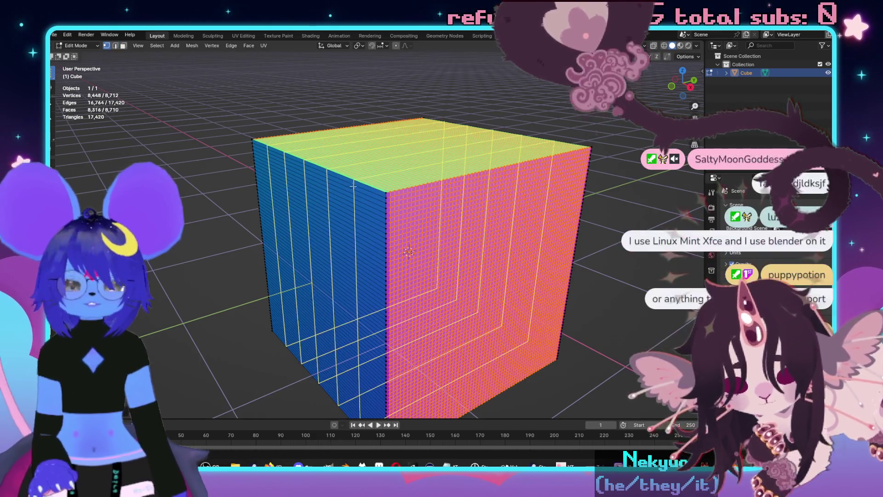
pyautogui.scroll(20, 354, 186)
pyautogui.scroll(15, 359, 186)
pyautogui.scroll(5, 358, 183)
pyautogui.click(358, 183)
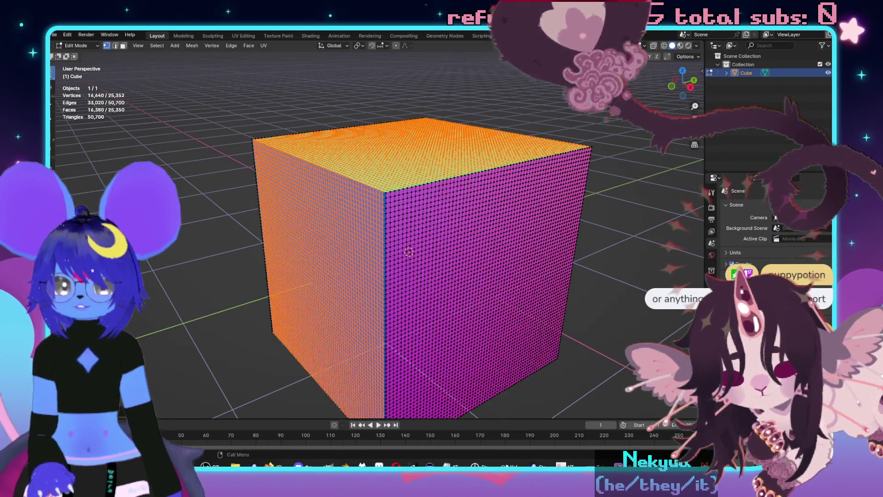
# Add a Subdivision Surface modifier at viewport level 3 and apply it to the cube.
pyautogui.press('Tab')
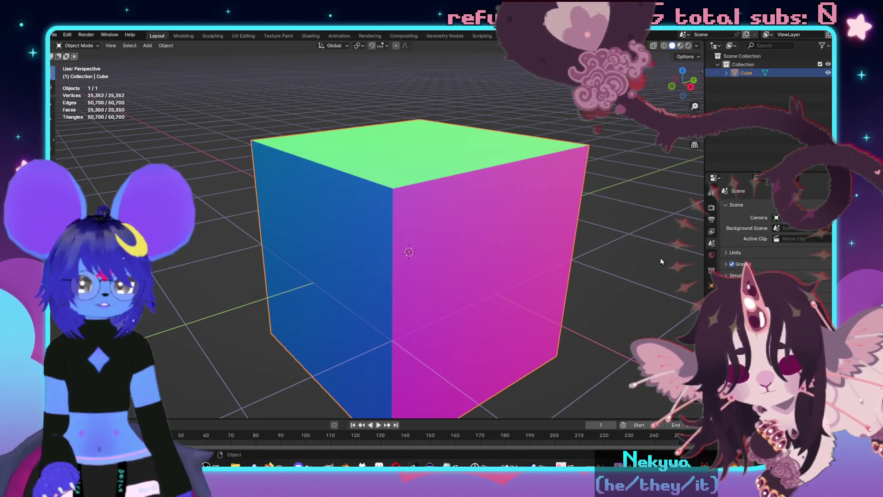
pyautogui.click(712, 297)
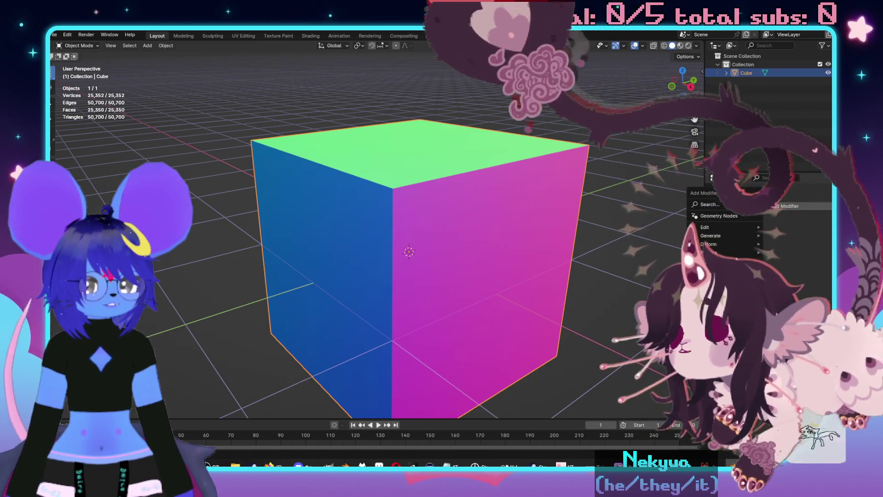
pyautogui.click(754, 206)
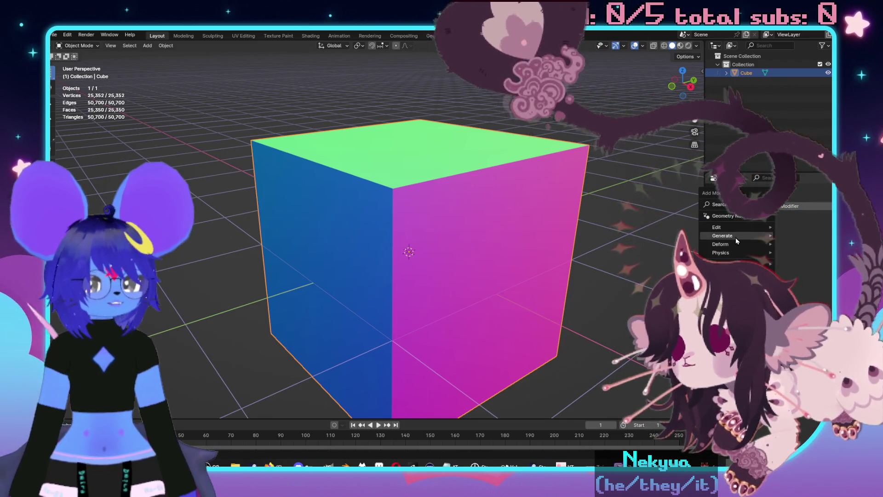
pyautogui.moveTo(735, 237)
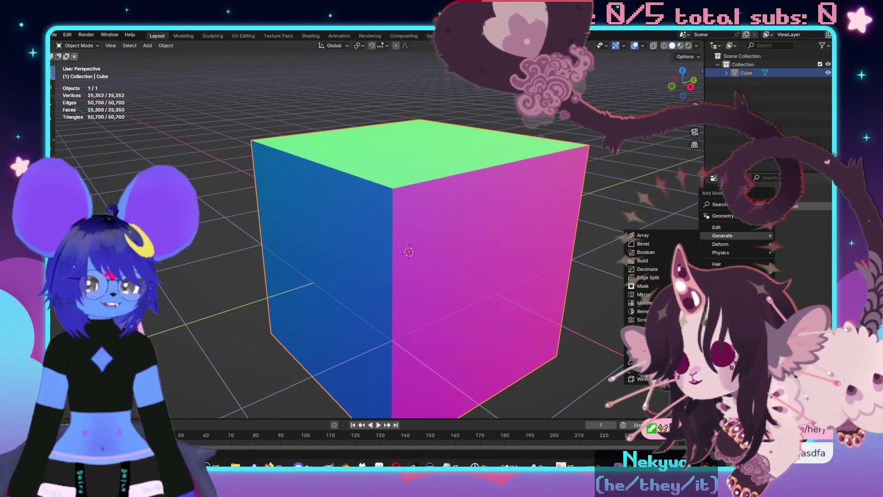
pyautogui.click(644, 345)
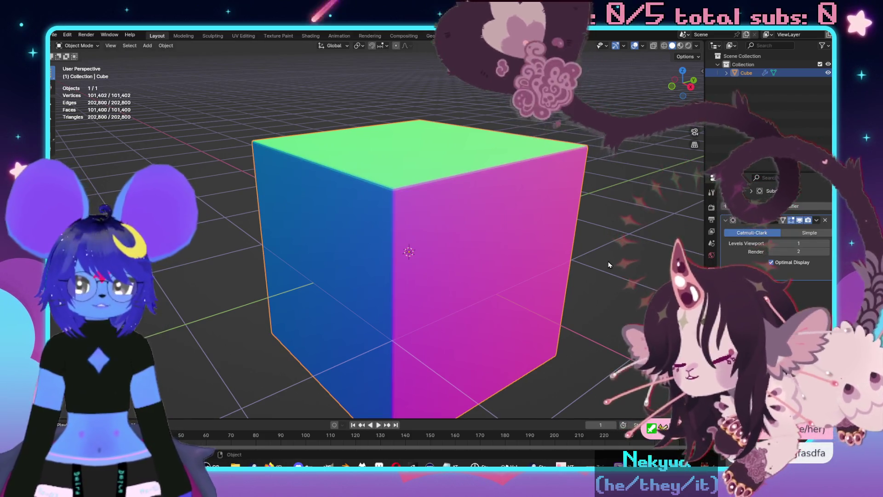
pyautogui.scroll(-2, 603, 259)
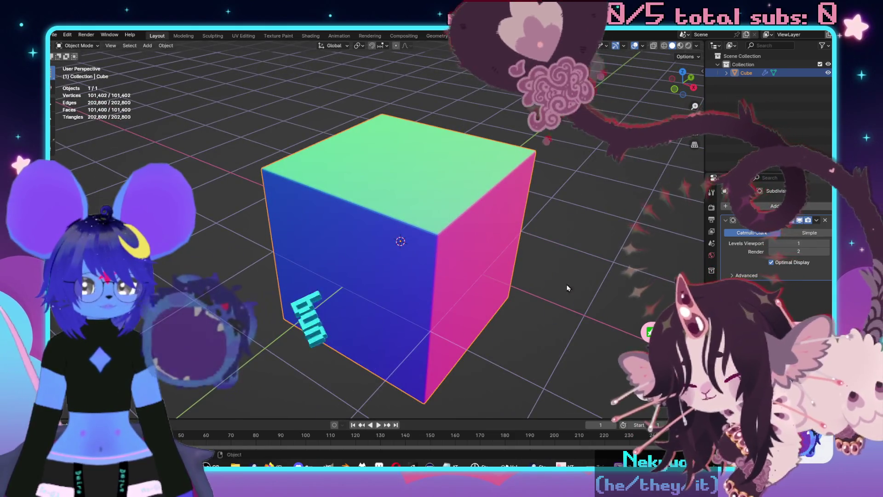
pyautogui.scroll(2, 571, 257)
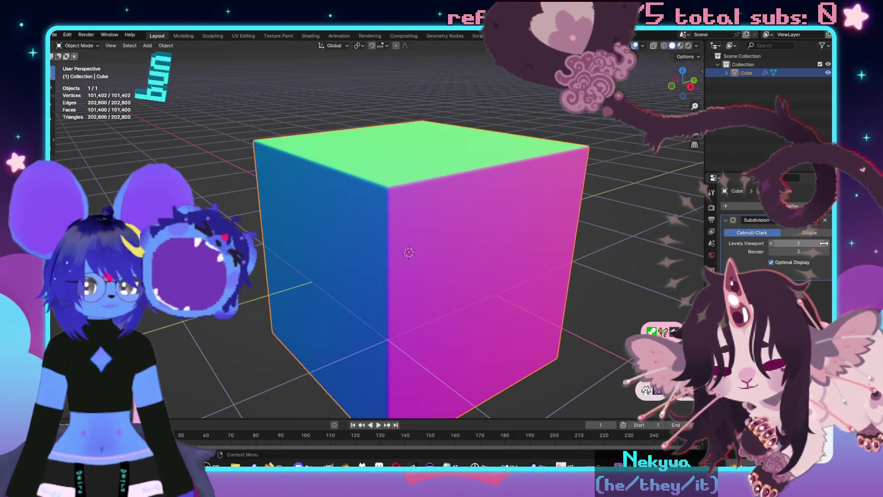
pyautogui.click(827, 244)
pyautogui.click(826, 244)
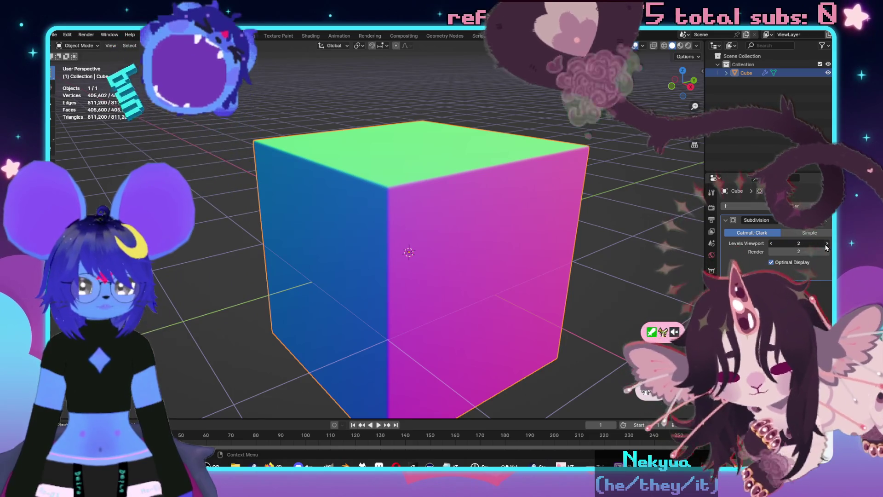
pyautogui.moveTo(510, 267)
pyautogui.mouseDown()
pyautogui.moveTo(544, 238)
pyautogui.moveTo(644, 228)
pyautogui.mouseUp()
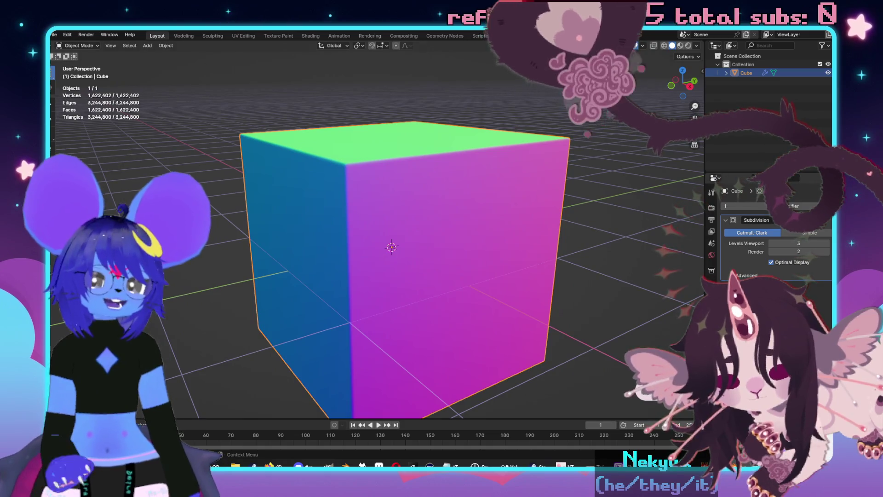
pyautogui.click(815, 219)
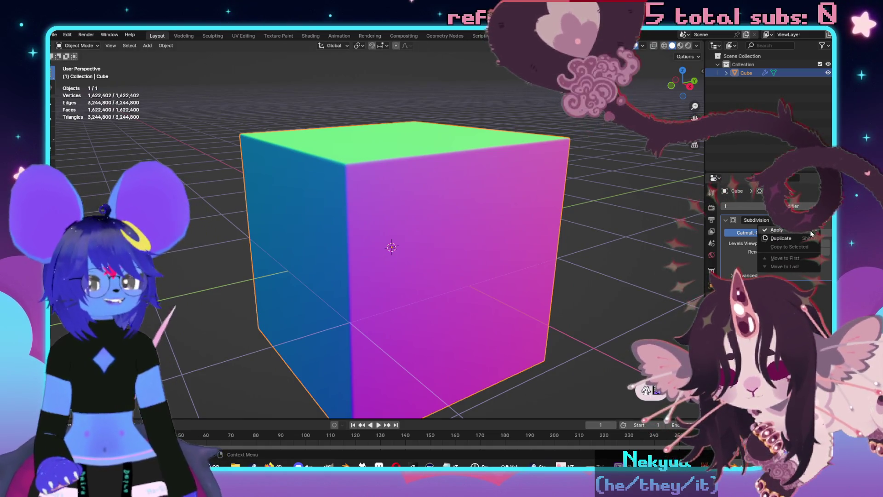
pyautogui.click(776, 230)
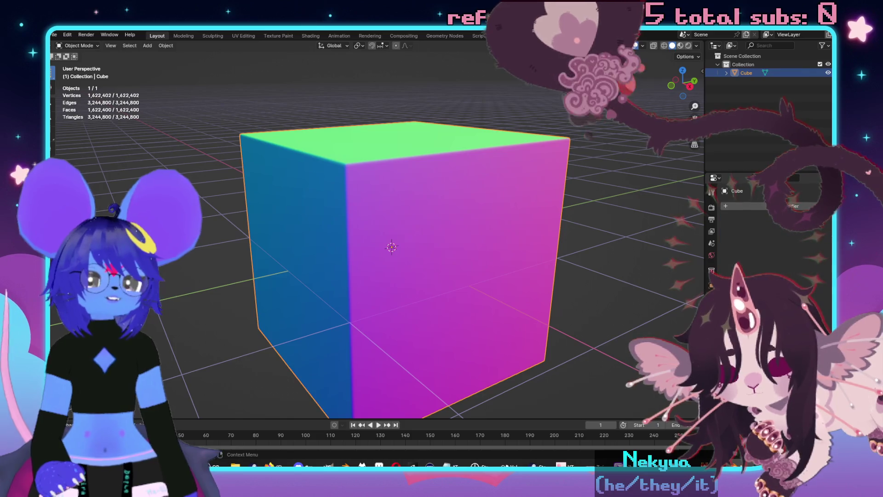
# Deselect the cube and save cube.blend before returning to RPG Maker.
pyautogui.click(606, 287)
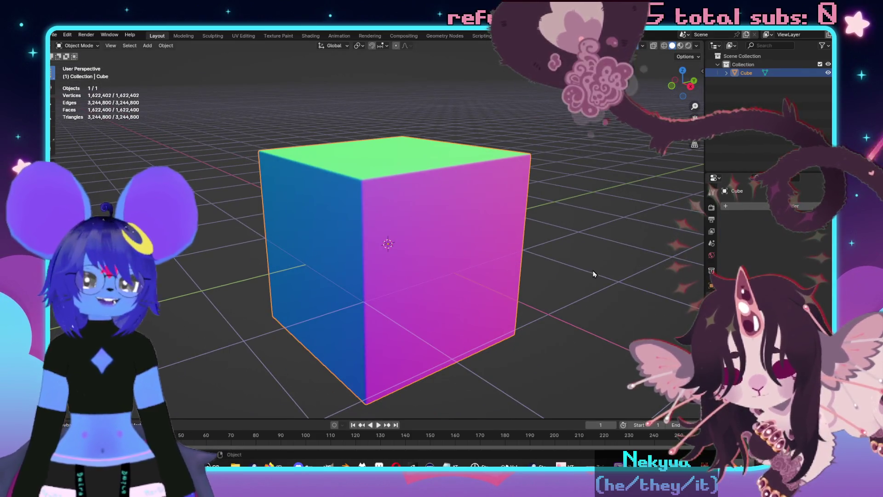
pyautogui.click(54, 34)
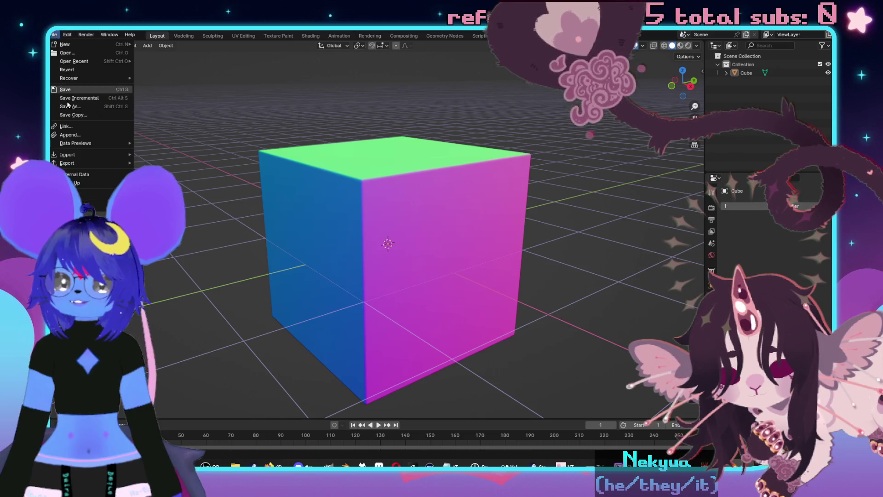
pyautogui.click(72, 89)
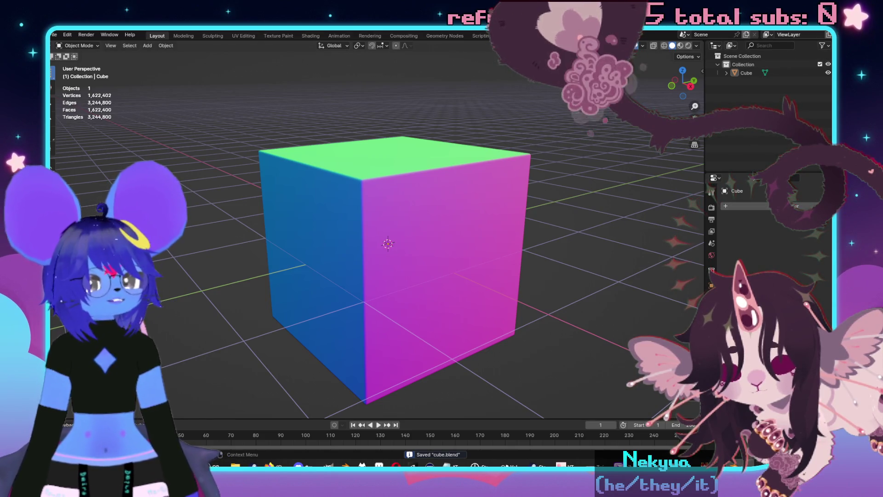
pyautogui.hotkey('alt', 'Tab')
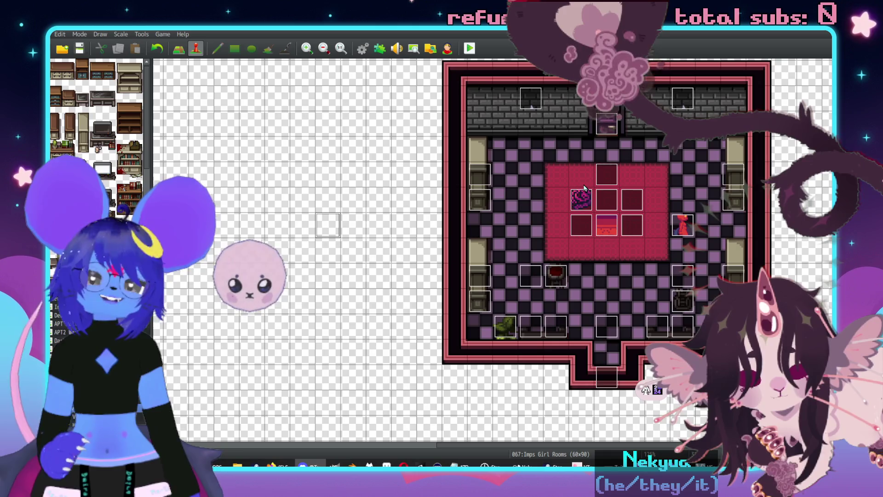
pyautogui.hscroll(-10, 680, 172)
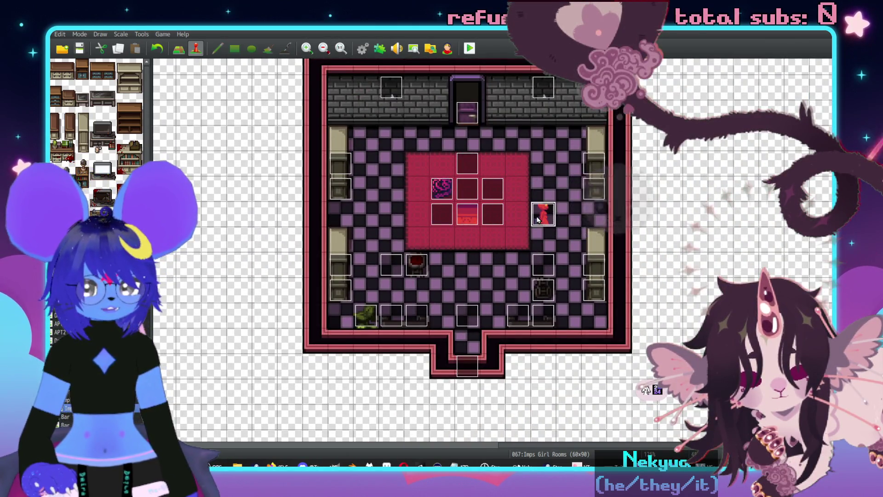
# Skip the red Grixa sprite's event and open EV032, which holds Grixa's dialogue script.
pyautogui.doubleClick(544, 224)
pyautogui.click(594, 385)
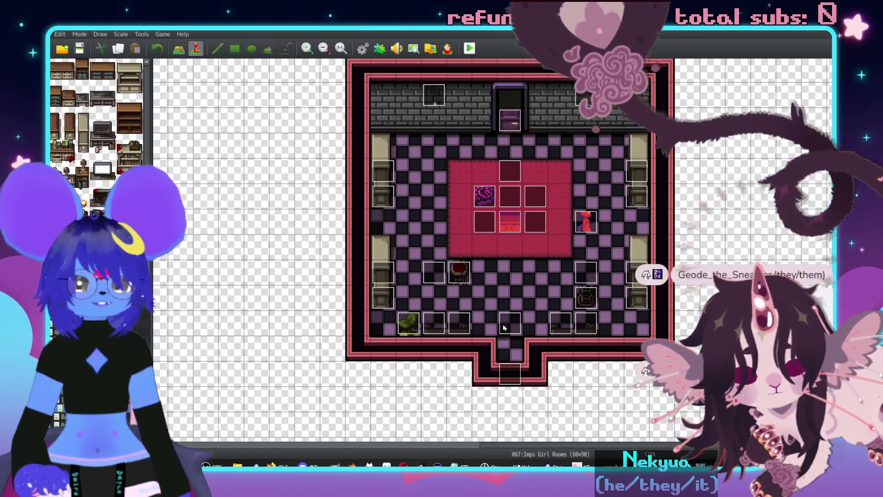
pyautogui.doubleClick(509, 322)
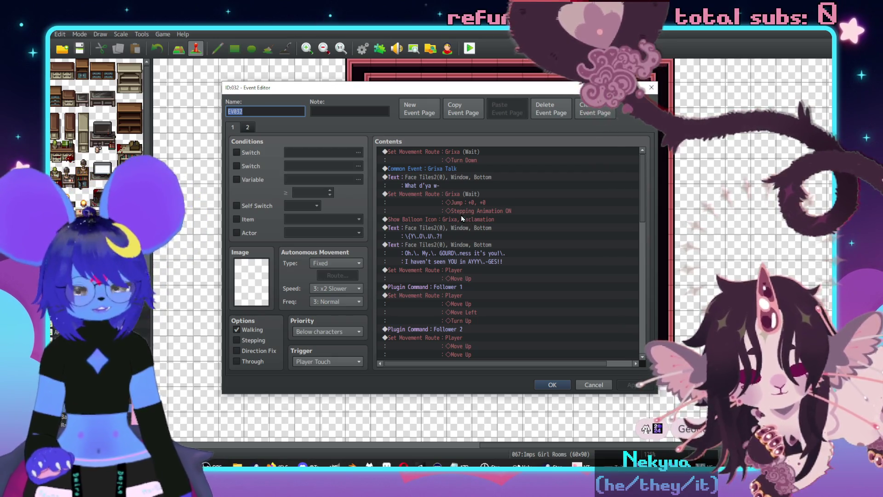
pyautogui.scroll(-7, 516, 255)
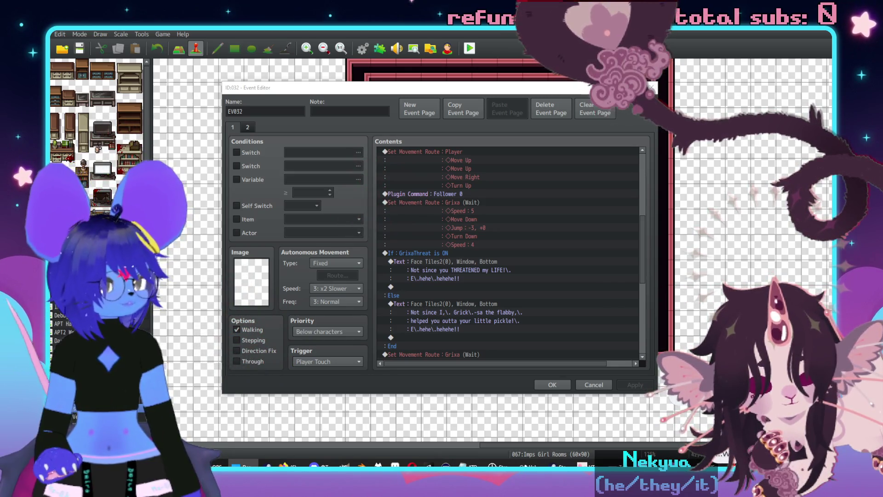
pyautogui.click(258, 111)
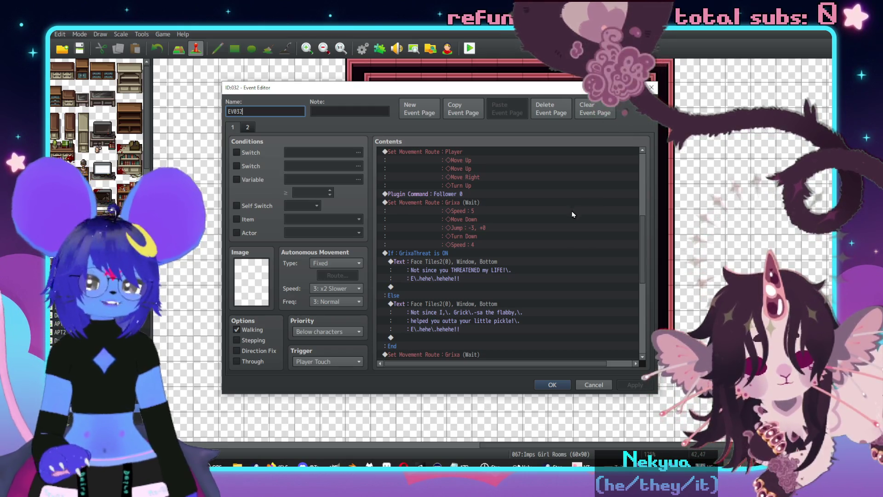
pyautogui.scroll(-4, 539, 280)
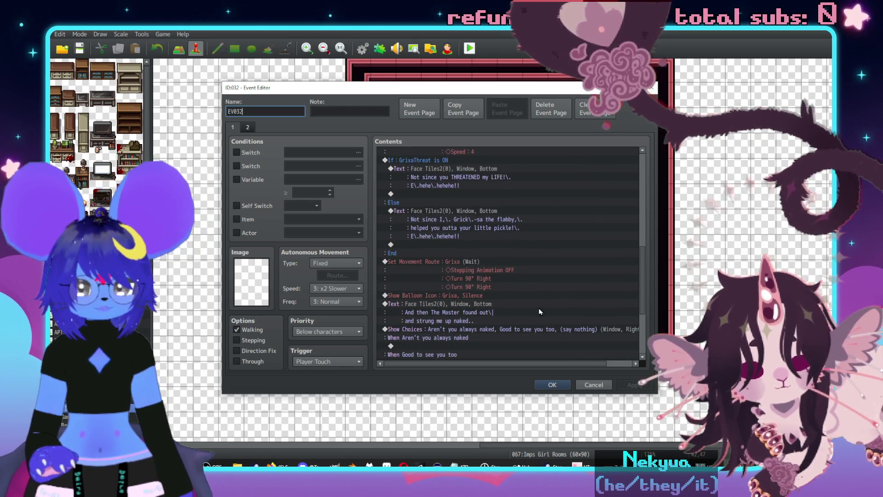
pyautogui.scroll(-3, 514, 311)
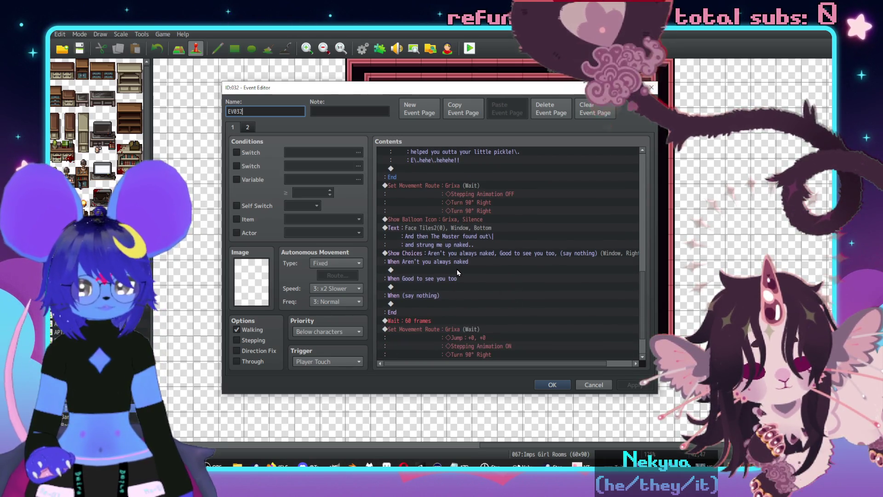
# Paste Grixa's movement route into 'Aren't you always naked' with stepping animation on, two right turns and a jump.
pyautogui.click(481, 185)
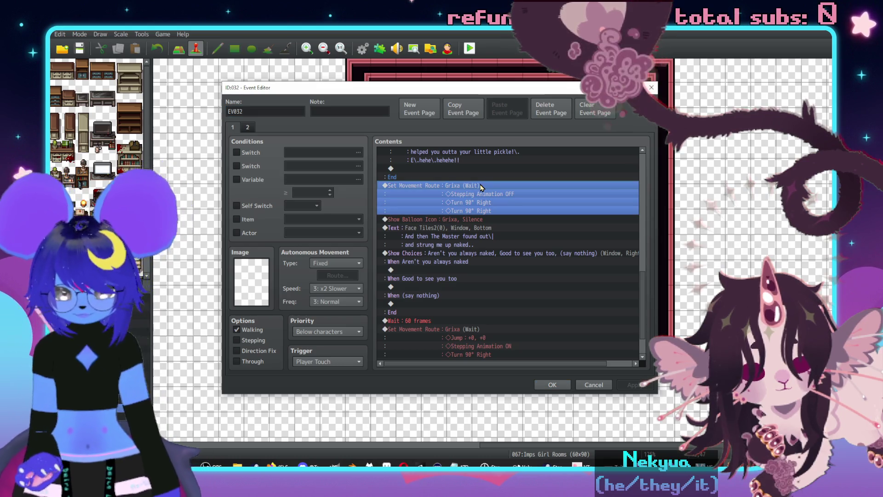
pyautogui.click(462, 270)
pyautogui.hotkey('ctrl', 'v')
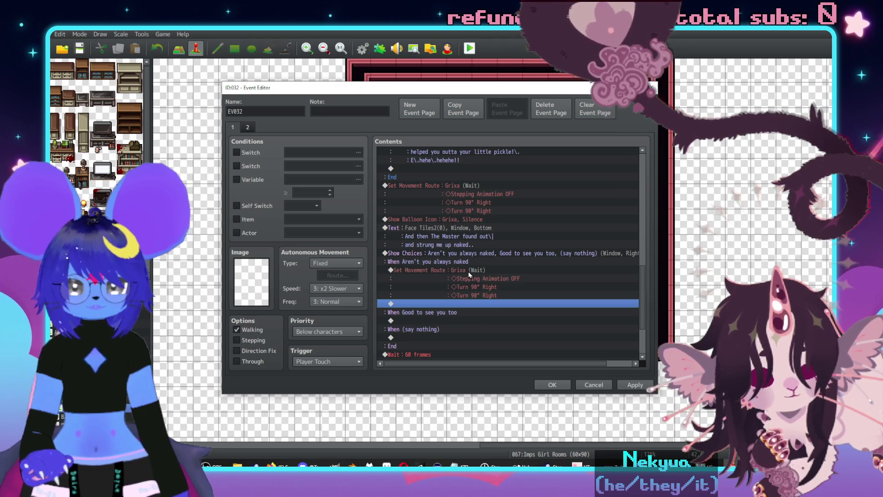
pyautogui.doubleClick(469, 274)
pyautogui.click(347, 184)
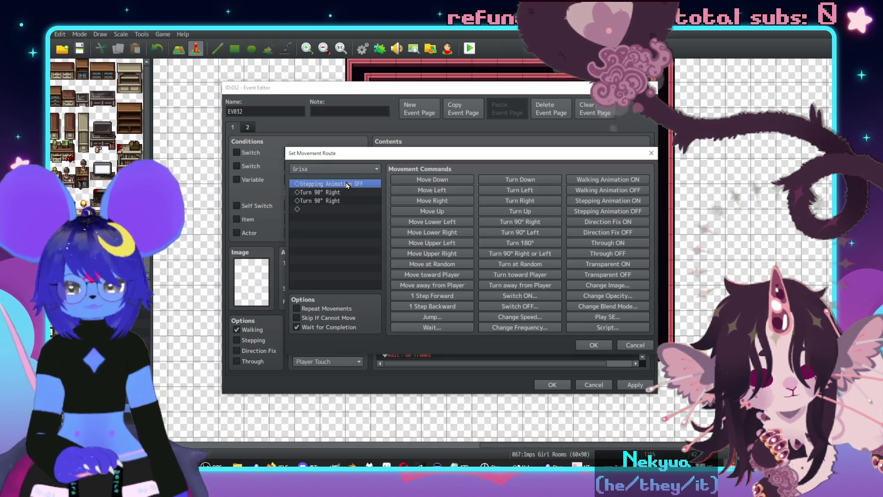
pyautogui.press('Delete')
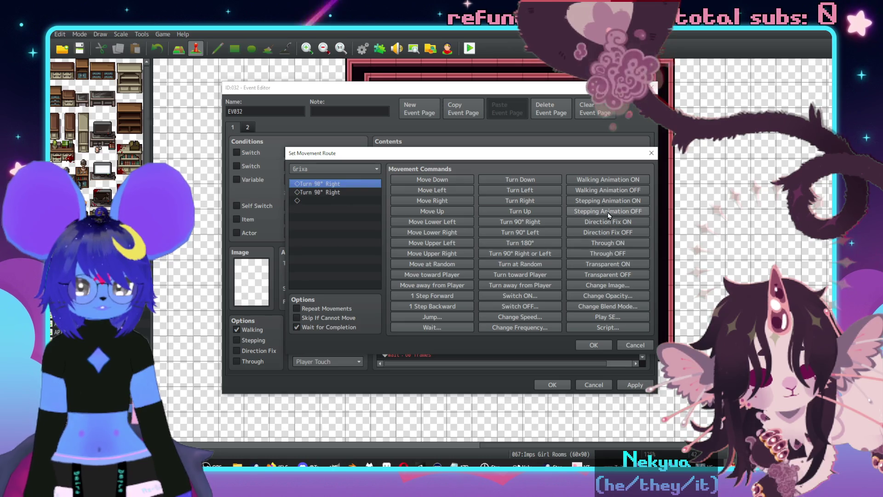
pyautogui.click(596, 201)
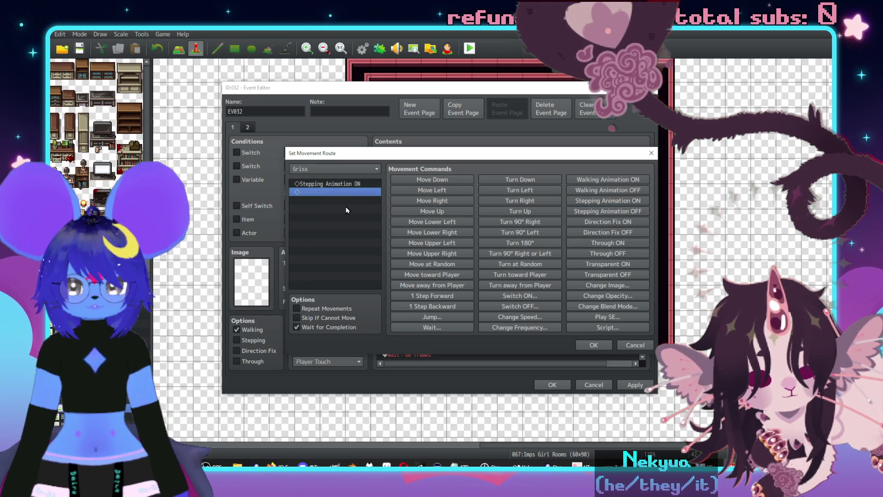
pyautogui.doubleClick(520, 221)
pyautogui.click(432, 316)
pyautogui.click(474, 279)
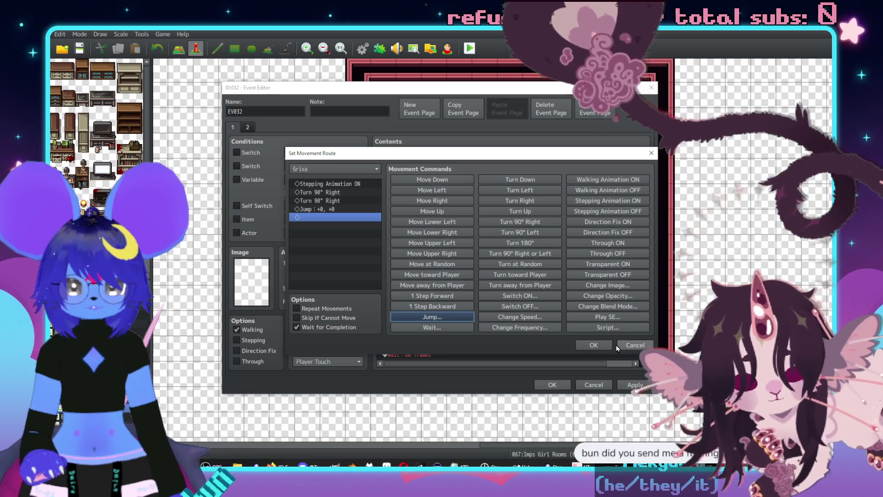
pyautogui.click(594, 344)
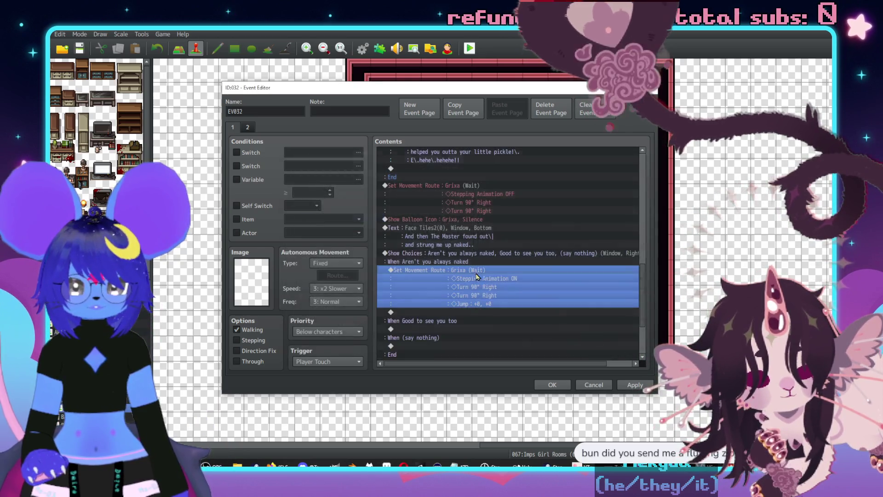
# Add the Face Tiles2 red imp line 'That's BESIDES the point!! It was EXTRA naked!' and playtest it.
pyautogui.doubleClick(462, 315)
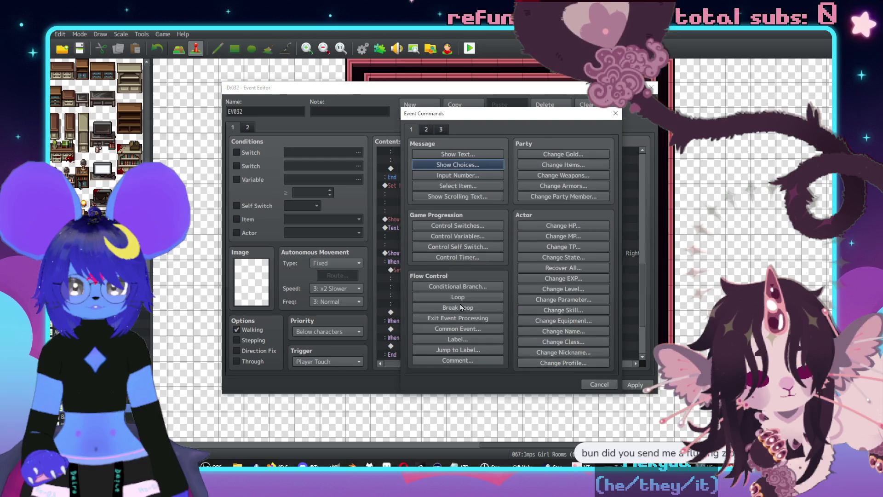
pyautogui.moveTo(447, 115); pyautogui.dragTo(573, 133)
pyautogui.click(583, 172)
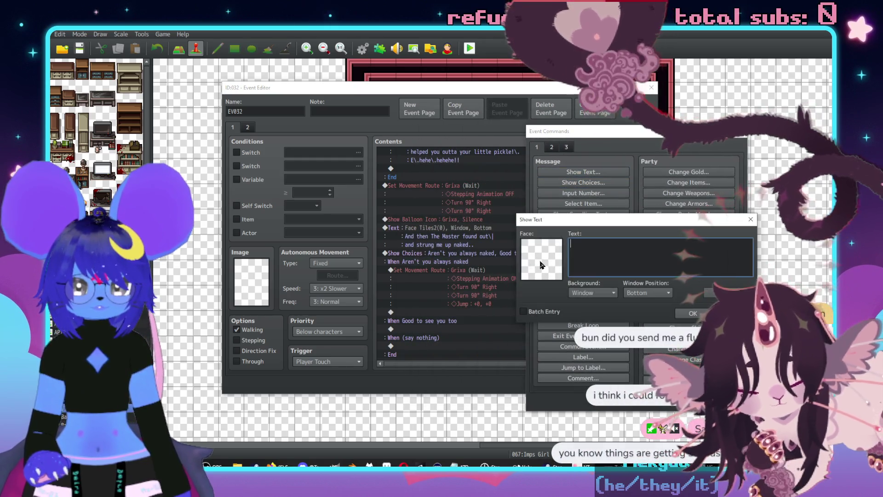
pyautogui.doubleClick(543, 262)
pyautogui.click(513, 196)
pyautogui.click(524, 205)
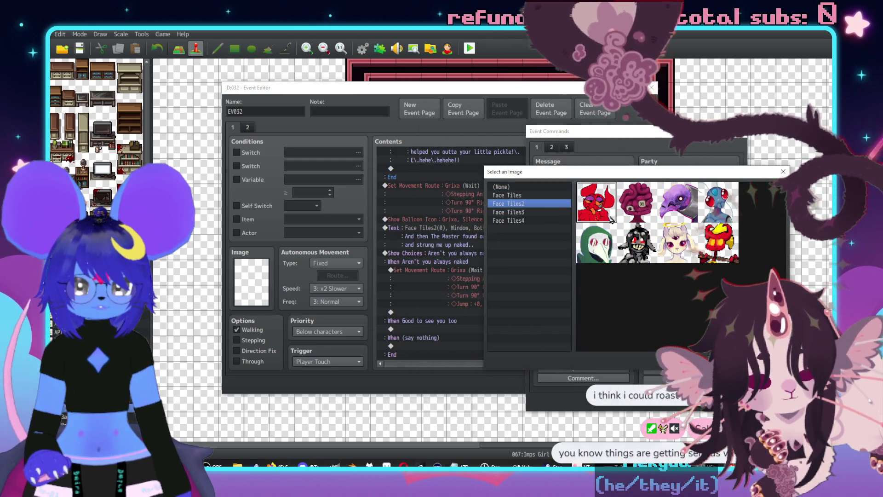
pyautogui.doubleClick(599, 255)
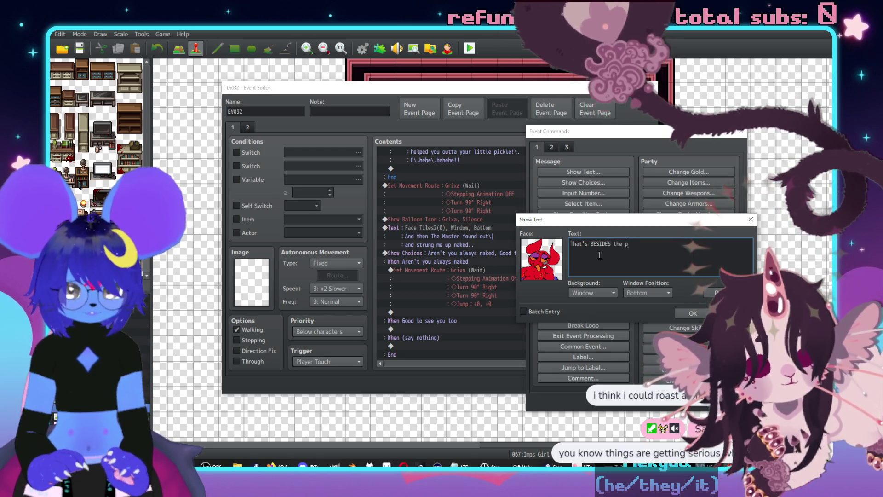
pyautogui.write("That's BESIDES the point!!\\")
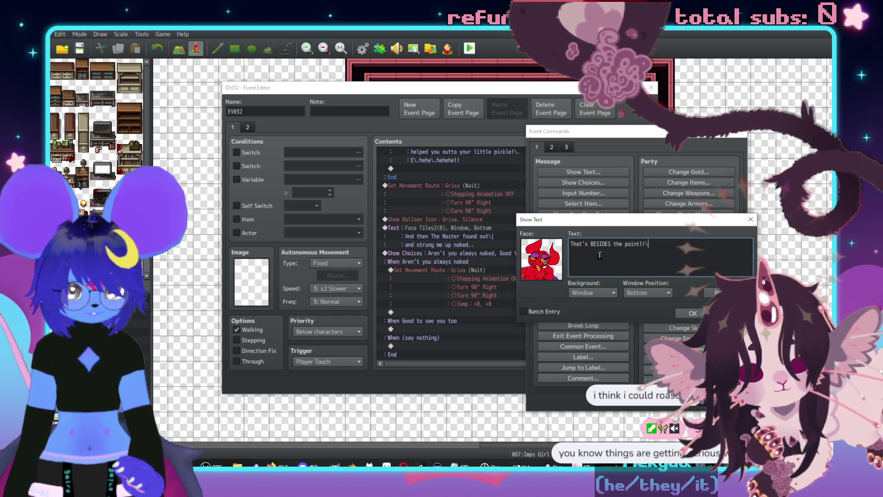
pyautogui.write('. It was EXTRA naked!')
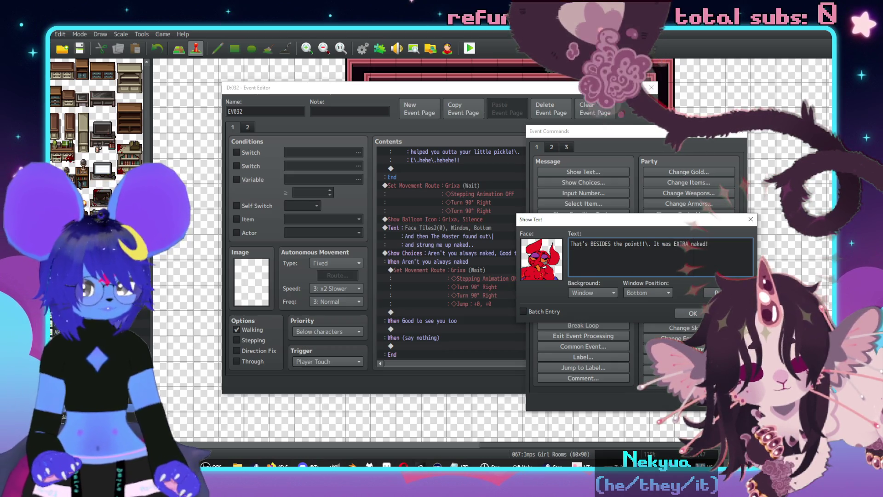
pyautogui.click(713, 293)
pyautogui.click(713, 293)
pyautogui.click(690, 296)
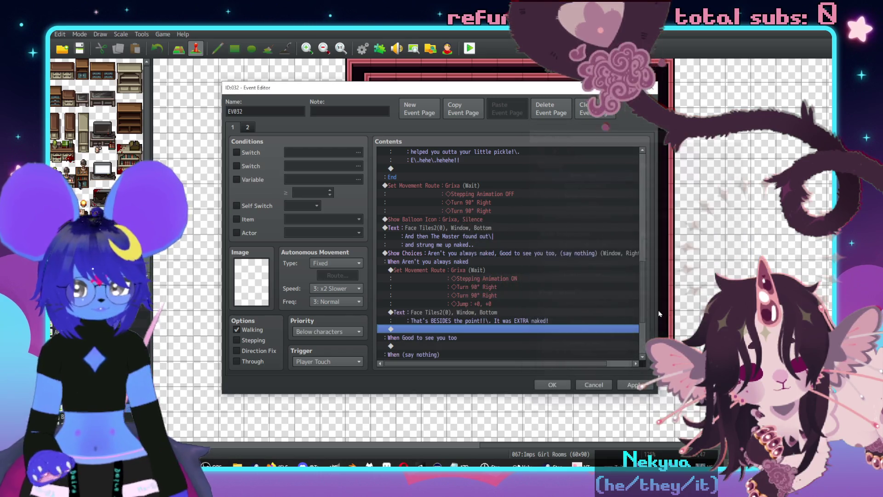
pyautogui.click(473, 321)
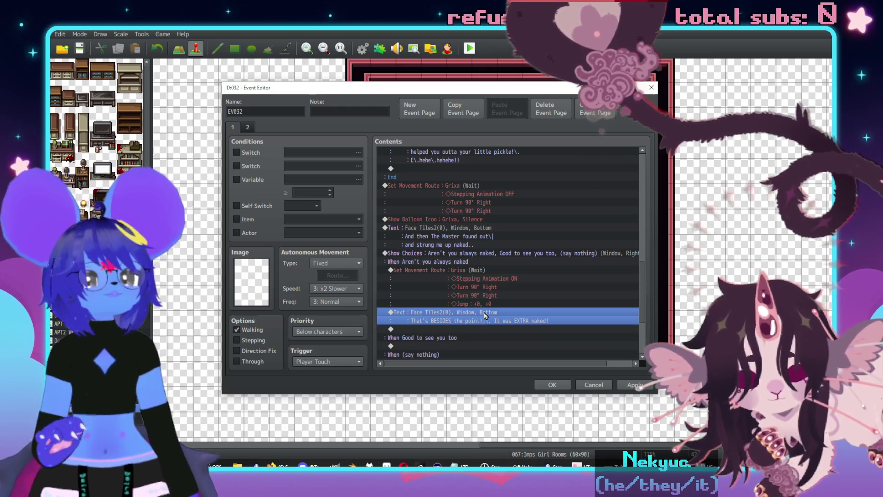
pyautogui.hotkey('ctrl', 'r')
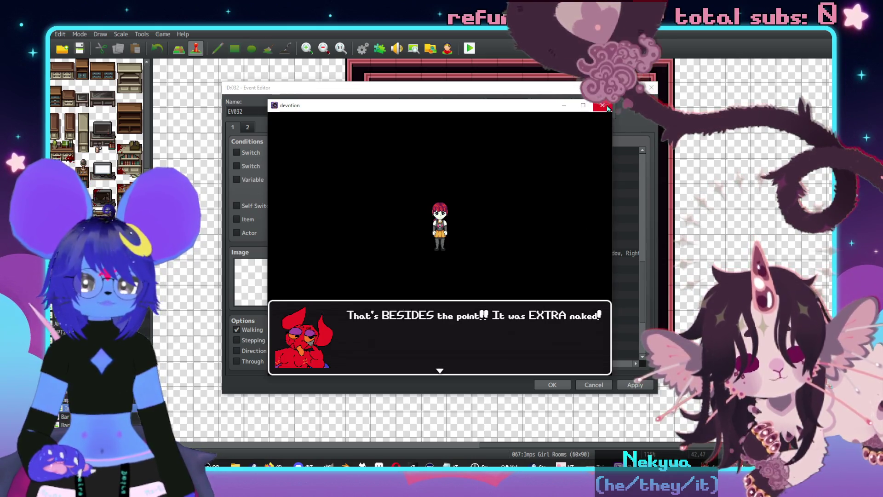
pyautogui.click(584, 213)
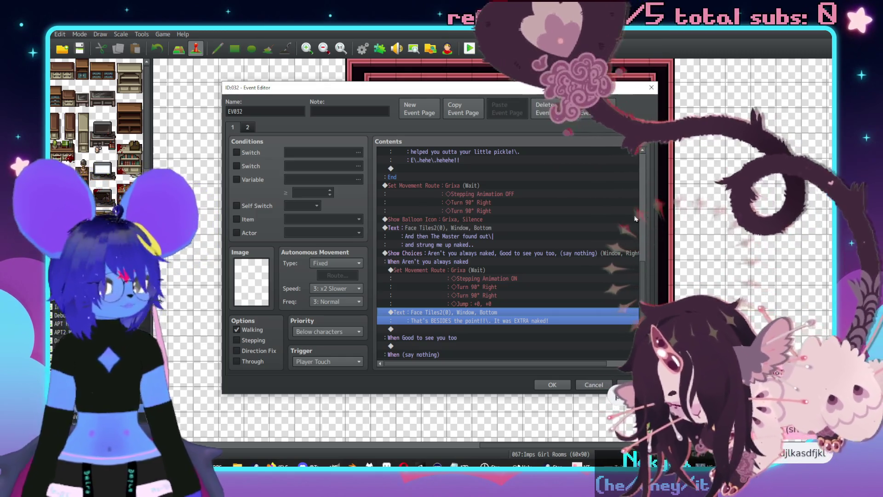
# Browse the event command pages under the 'Good to see you too' choice without adding anything.
pyautogui.scroll(-3, 437, 288)
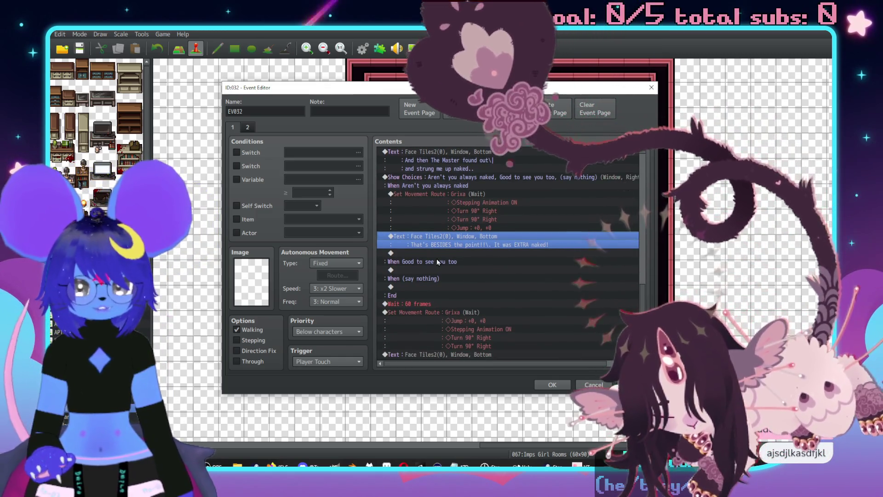
pyautogui.scroll(2, 448, 212)
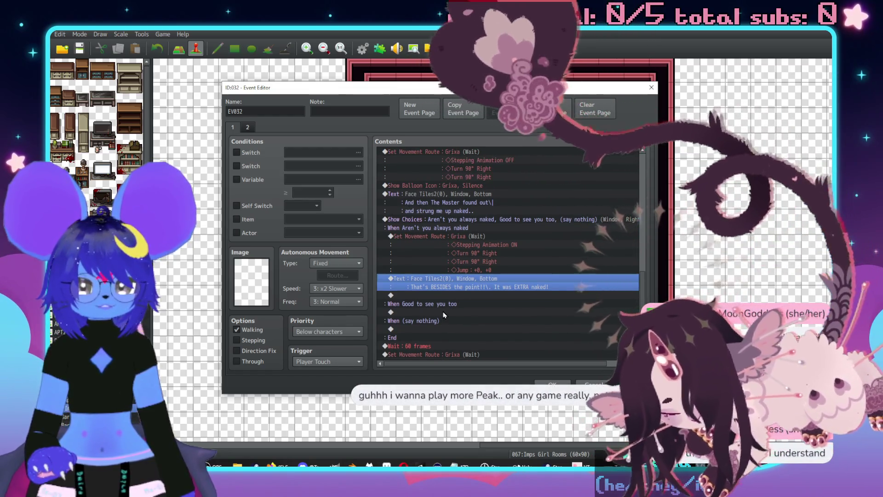
pyautogui.doubleClick(444, 313)
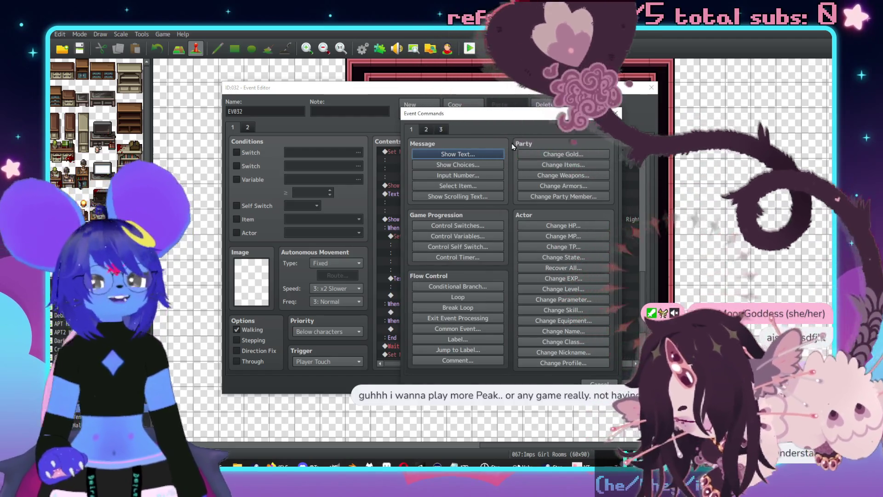
pyautogui.click(444, 129)
pyautogui.click(441, 129)
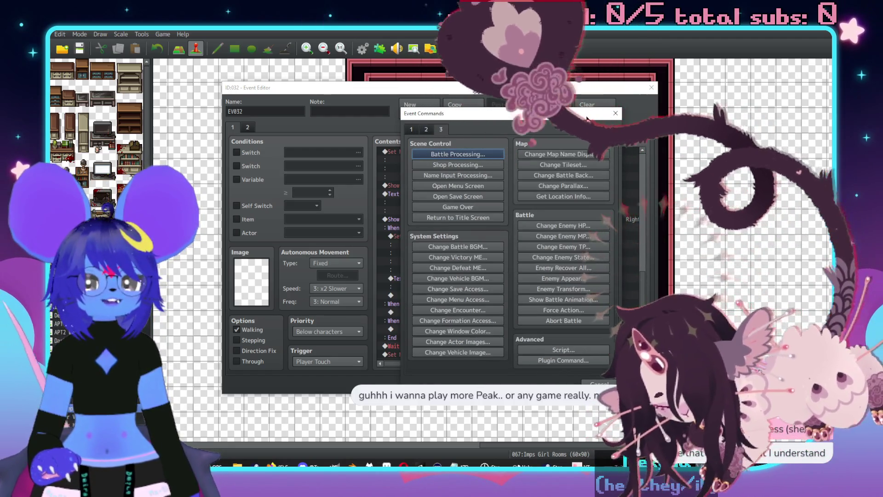
pyautogui.press('Escape')
pyautogui.scroll(10, 499, 263)
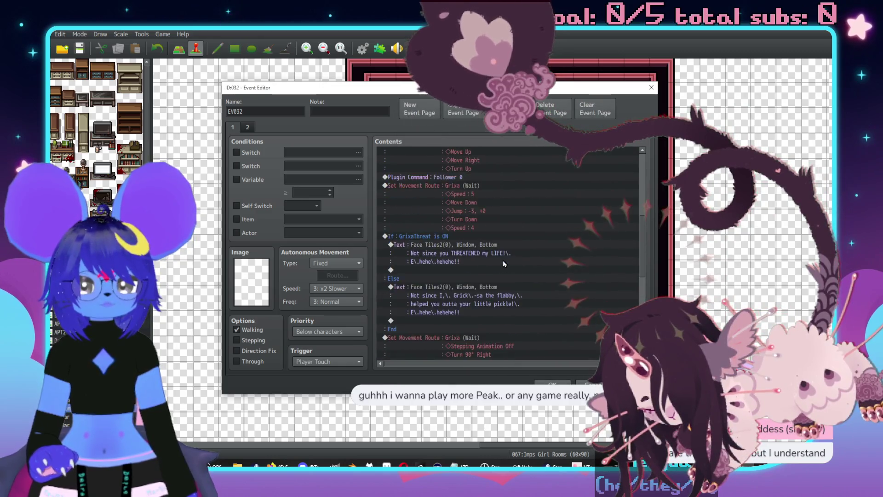
pyautogui.scroll(-6, 502, 278)
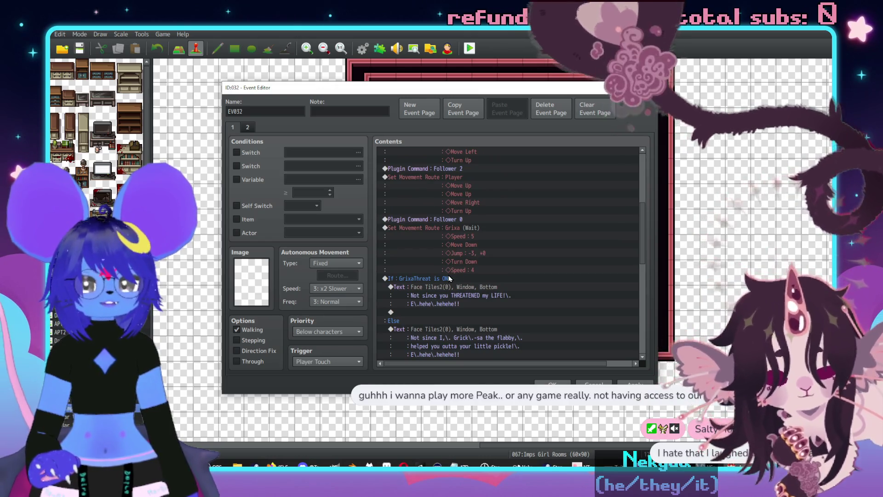
# Insert an 'If: Checker is in the party' conditional branch for actor 0006 above the GrixaThreat check.
pyautogui.click(449, 278)
pyautogui.press('Insert')
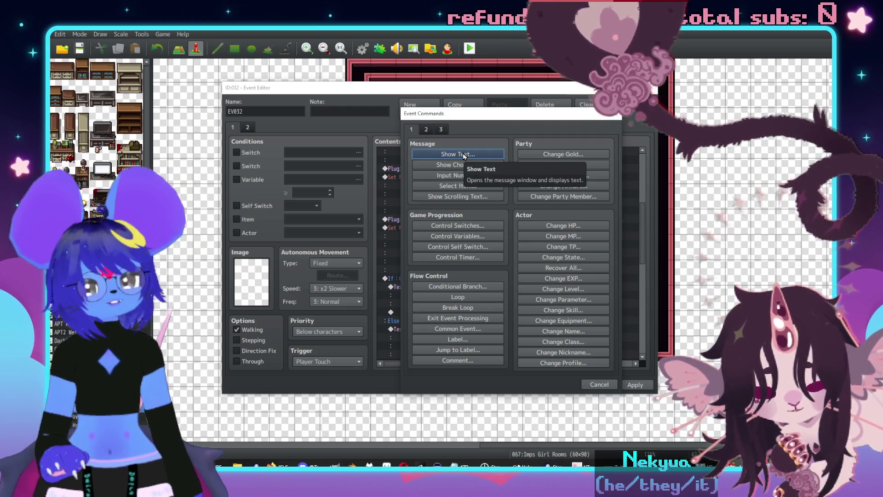
pyautogui.moveTo(466, 118); pyautogui.dragTo(625, 123)
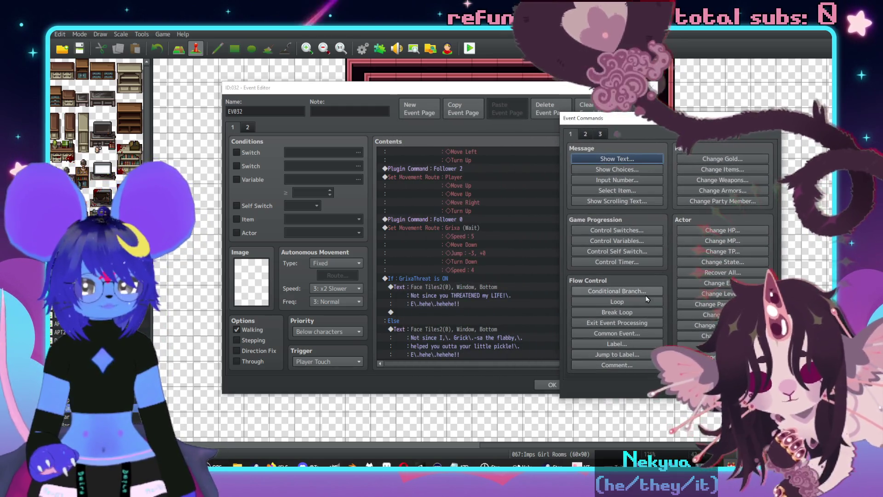
pyautogui.click(617, 291)
pyautogui.click(596, 191)
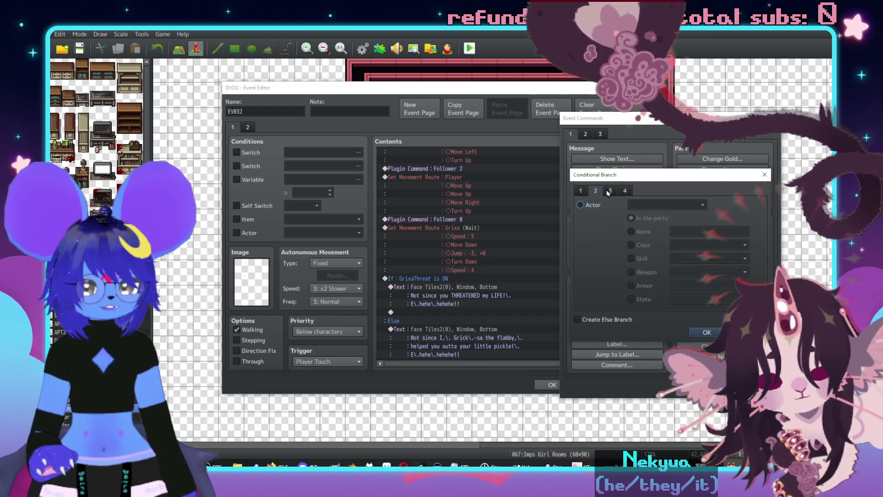
pyautogui.click(580, 204)
pyautogui.click(667, 205)
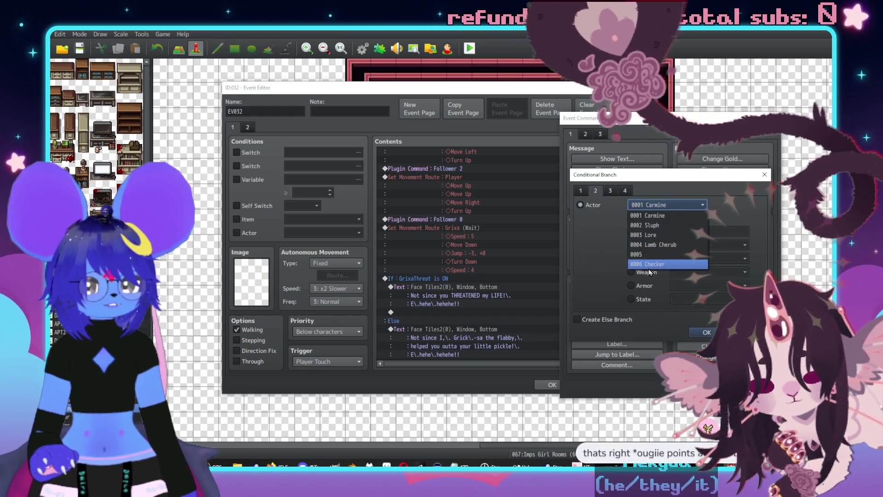
pyautogui.click(648, 264)
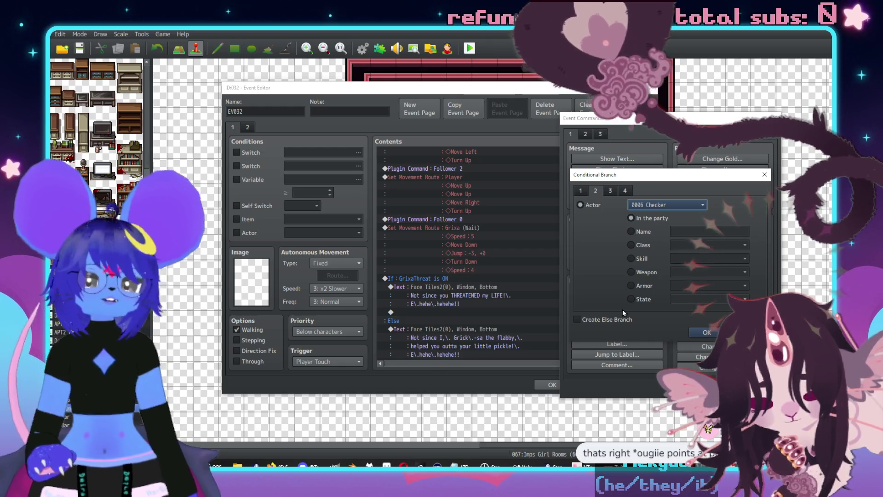
pyautogui.click(696, 333)
pyautogui.doubleClick(437, 289)
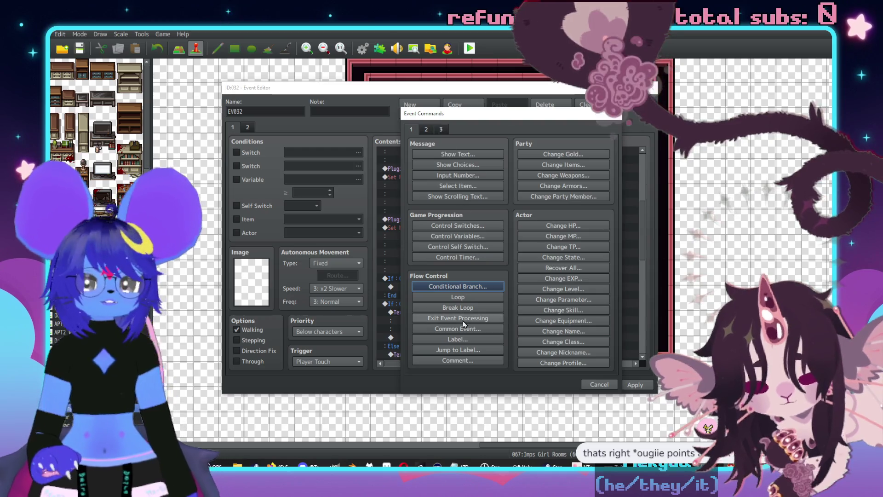
pyautogui.click(598, 384)
# Put two copies of the Common Event: Grixa Talk call into the Checker branch.
pyautogui.scroll(6, 535, 241)
pyautogui.click(457, 169)
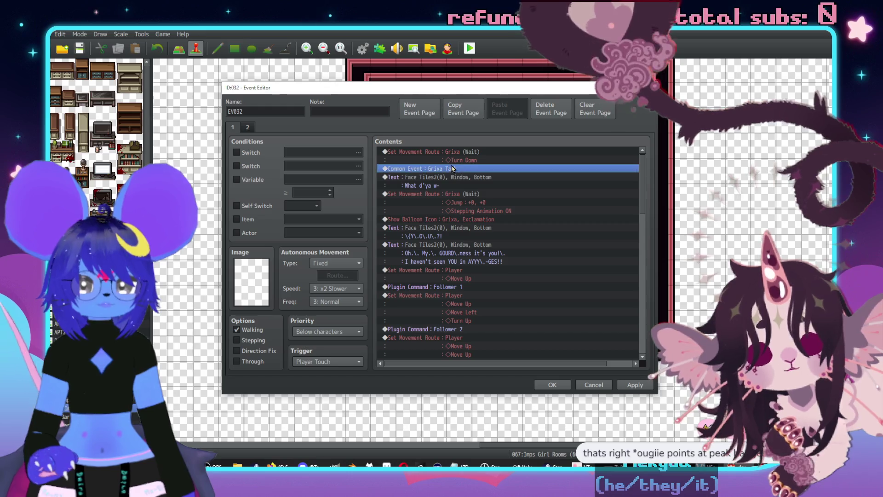
pyautogui.scroll(-6, 523, 209)
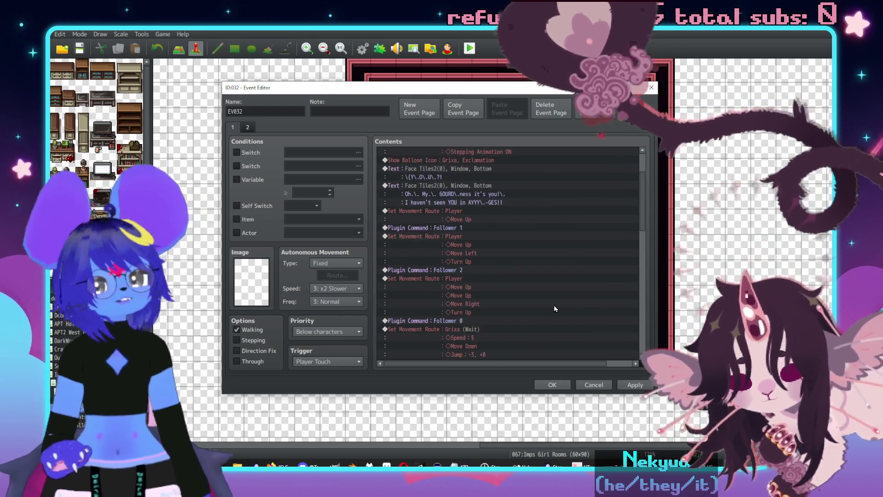
pyautogui.scroll(-3, 545, 252)
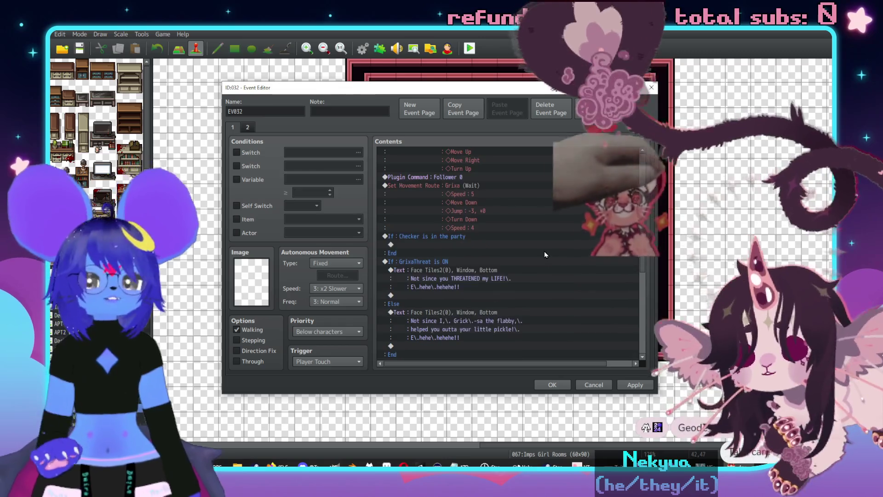
pyautogui.click(435, 218)
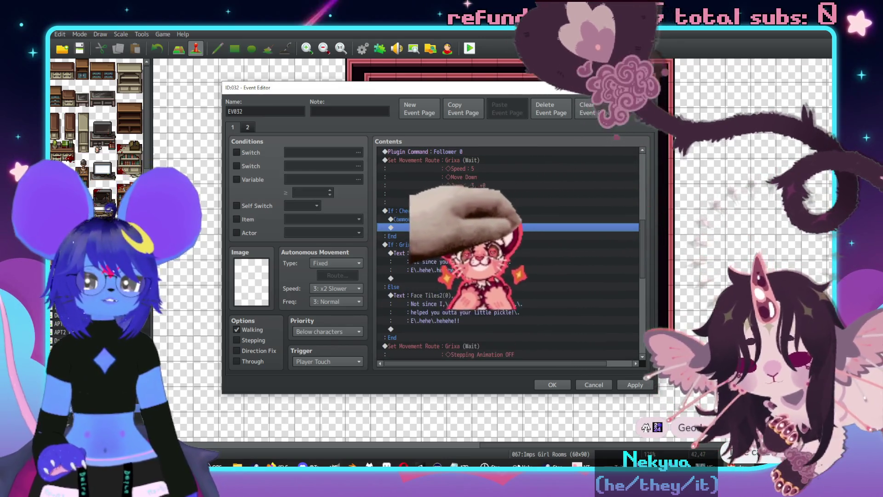
pyautogui.doubleClick(435, 218)
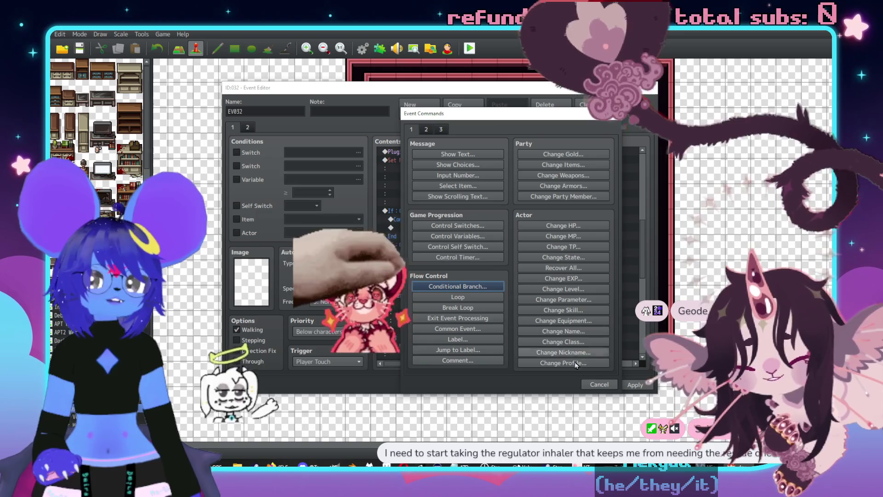
pyautogui.click(458, 328)
pyautogui.click(420, 283)
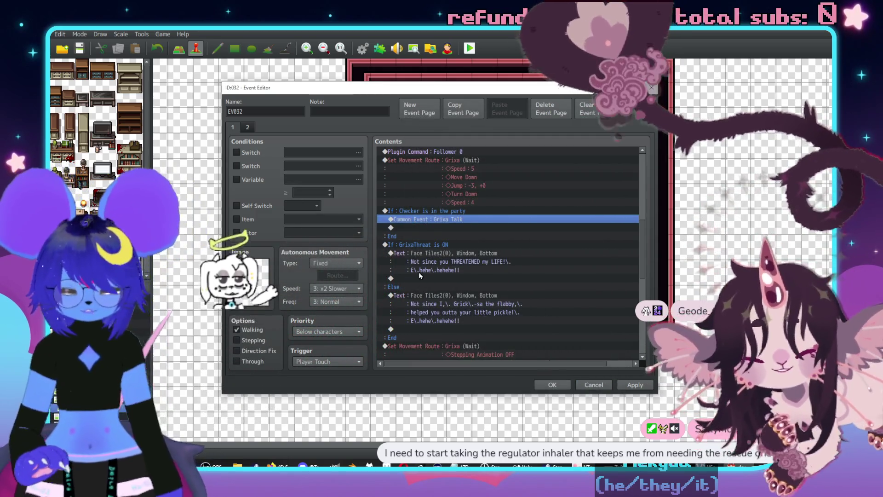
pyautogui.hotkey('ctrl', 'c')
pyautogui.hotkey('ctrl', 'v')
# Change the first call in the branch to common event 0009 Imp Talk.
pyautogui.doubleClick(429, 219)
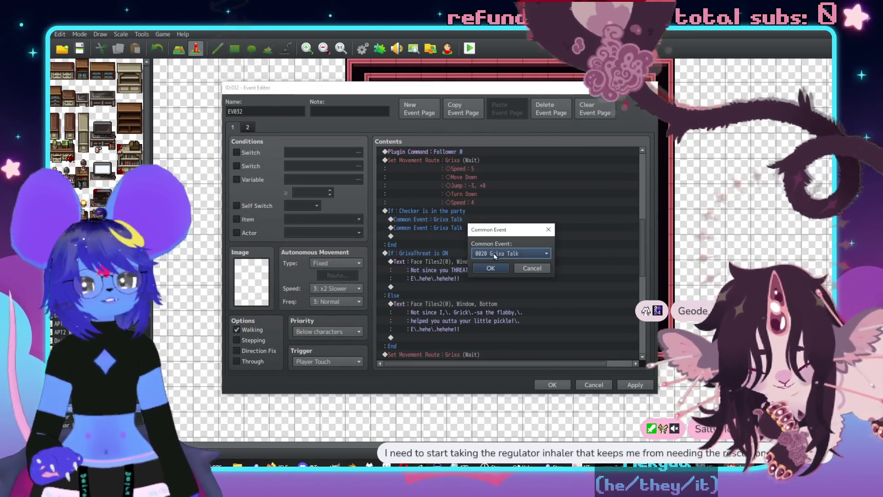
pyautogui.click(493, 252)
pyautogui.scroll(3, 522, 314)
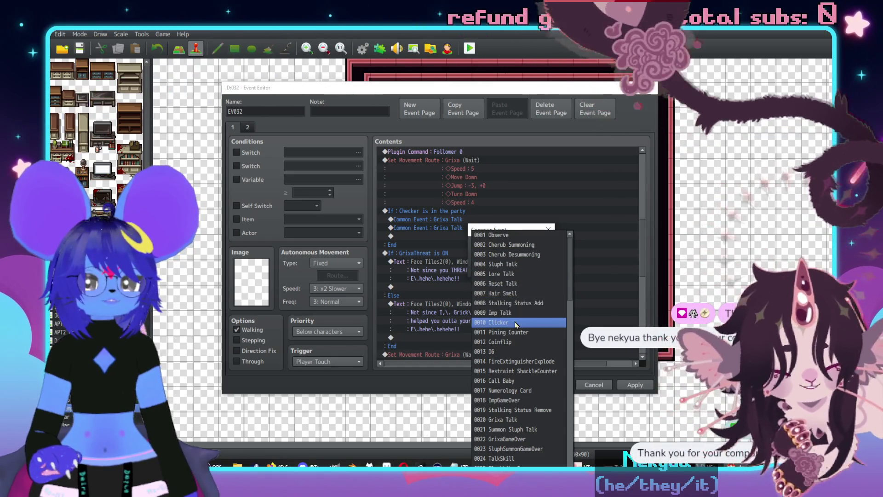
pyautogui.click(508, 313)
pyautogui.click(506, 269)
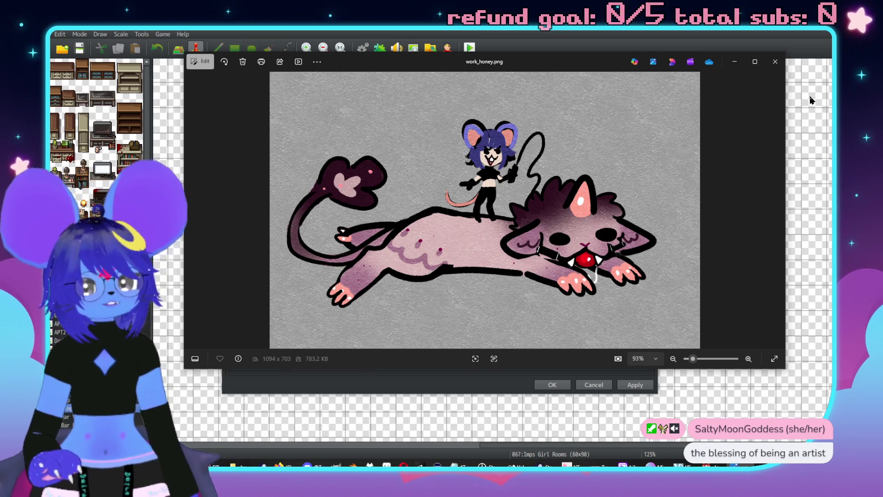
pyautogui.click(775, 61)
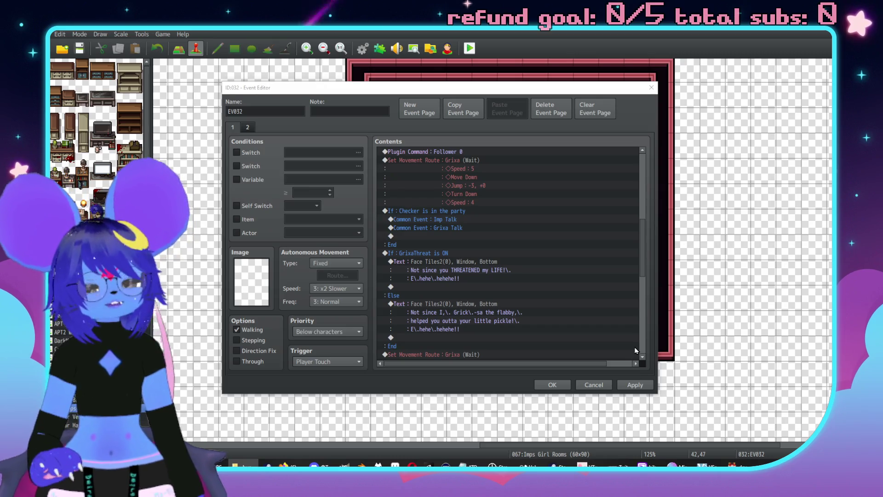
pyautogui.click(676, 465)
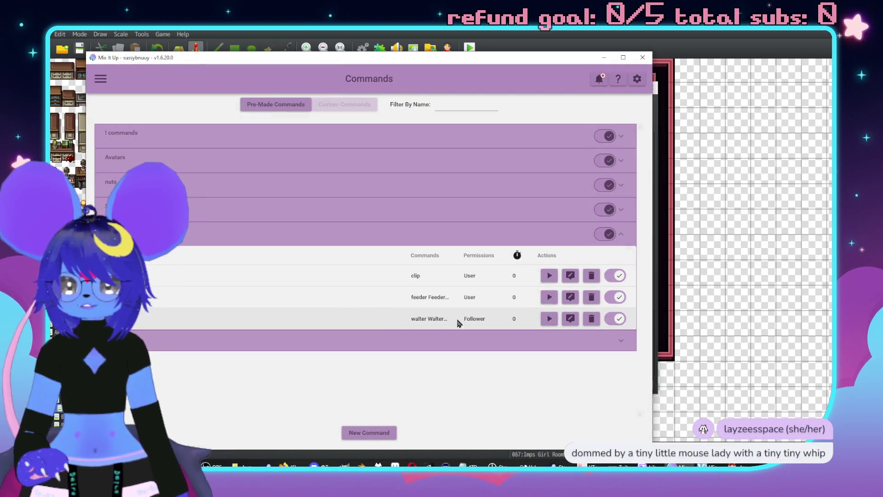
# Rename the feeder command to 'imp callback', add 'sleeper Sleeper' triggers, save, and minimize Mix It Up.
pyautogui.click(571, 296)
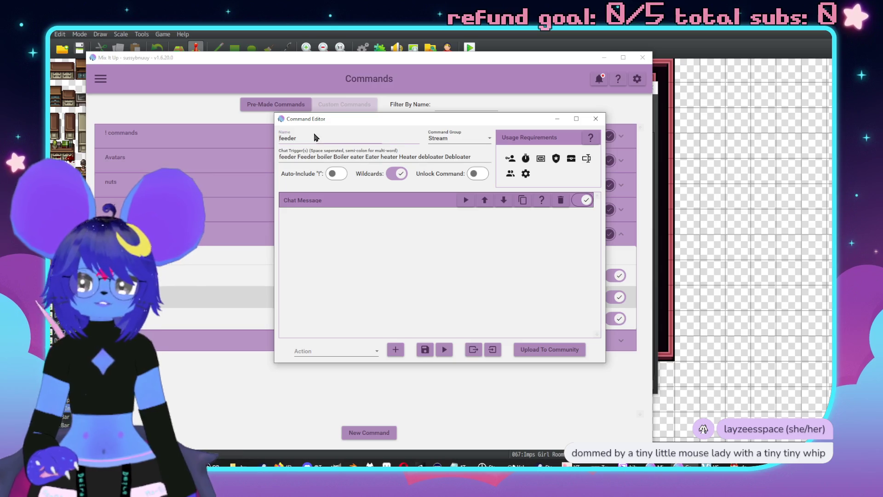
pyautogui.hotkey('ctrl', 'a')
pyautogui.write('imp')
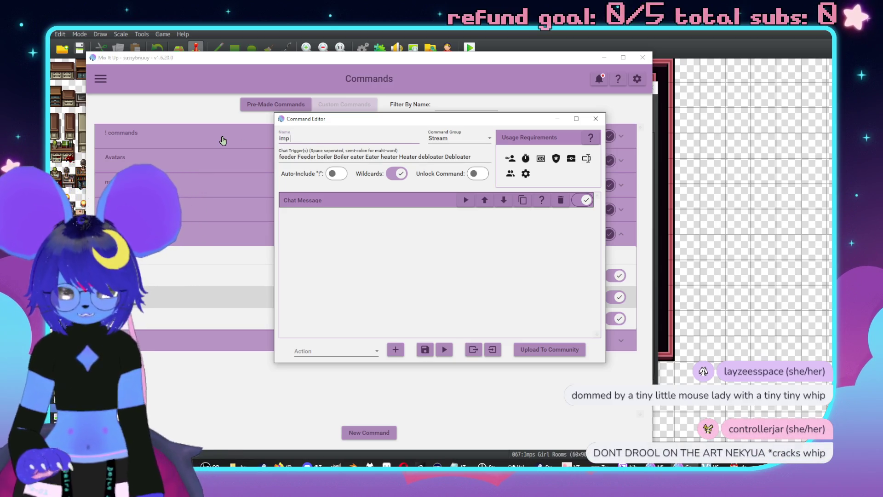
pyautogui.click(476, 159)
pyautogui.write('leeper Sleeper')
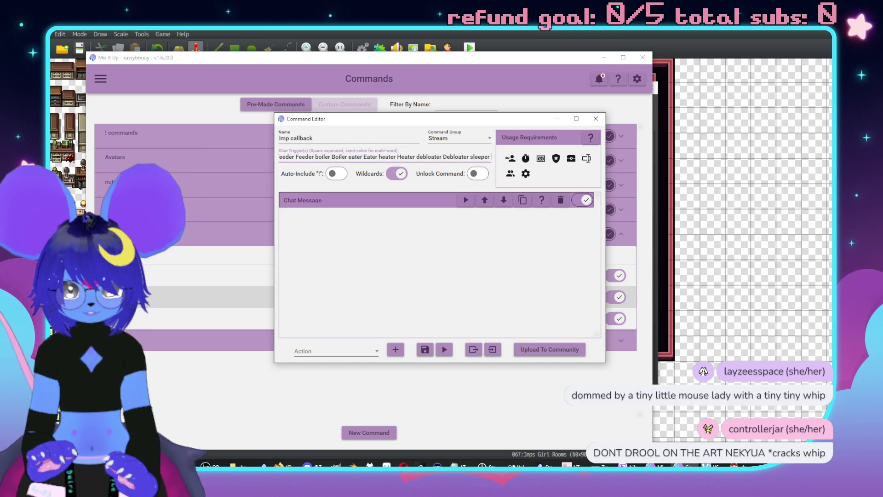
pyautogui.click(424, 349)
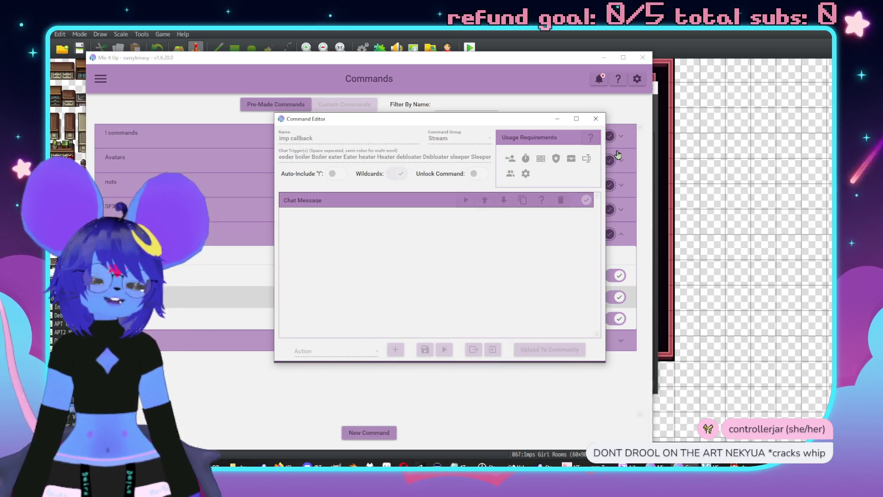
pyautogui.click(605, 58)
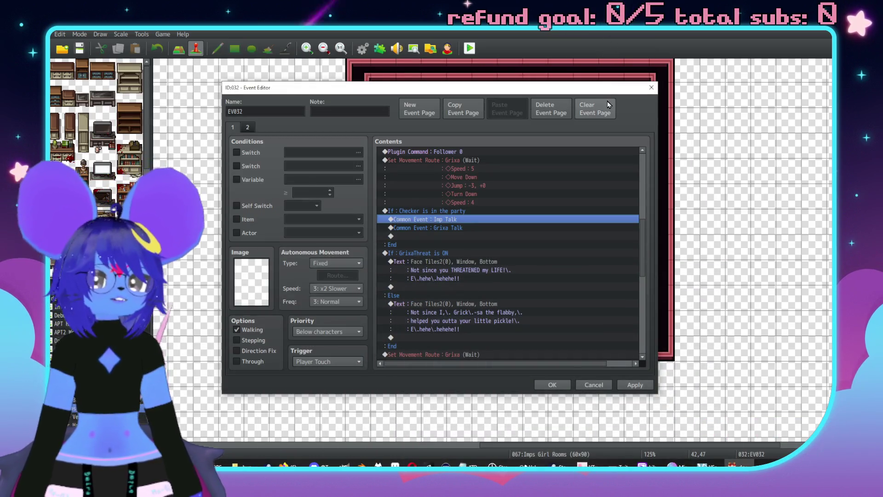
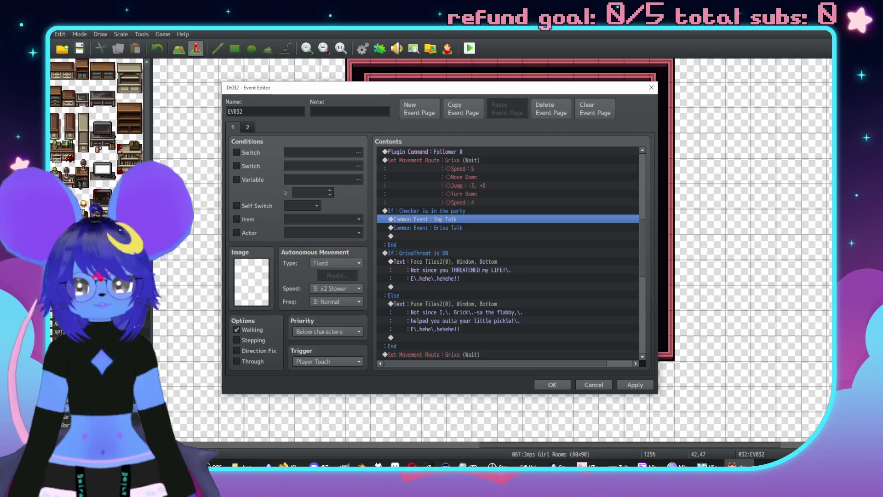
pyautogui.click(474, 228)
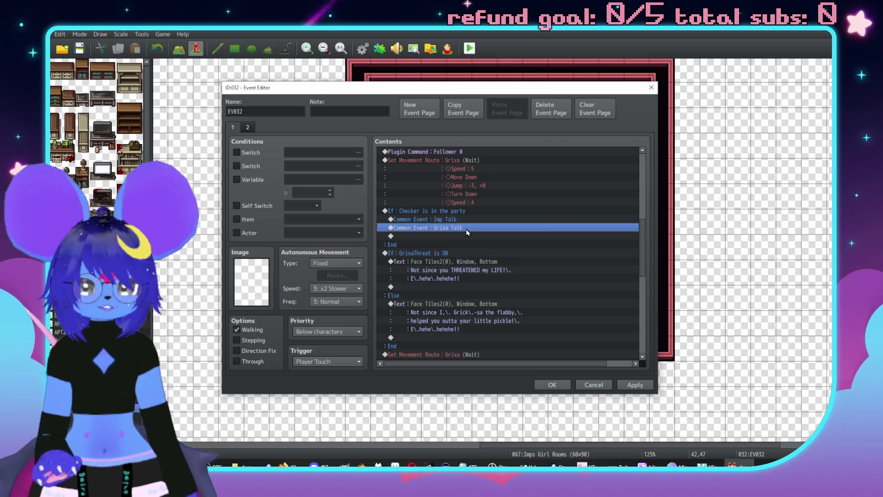
pyautogui.press('Insert')
pyautogui.moveTo(520, 121); pyautogui.dragTo(609, 131)
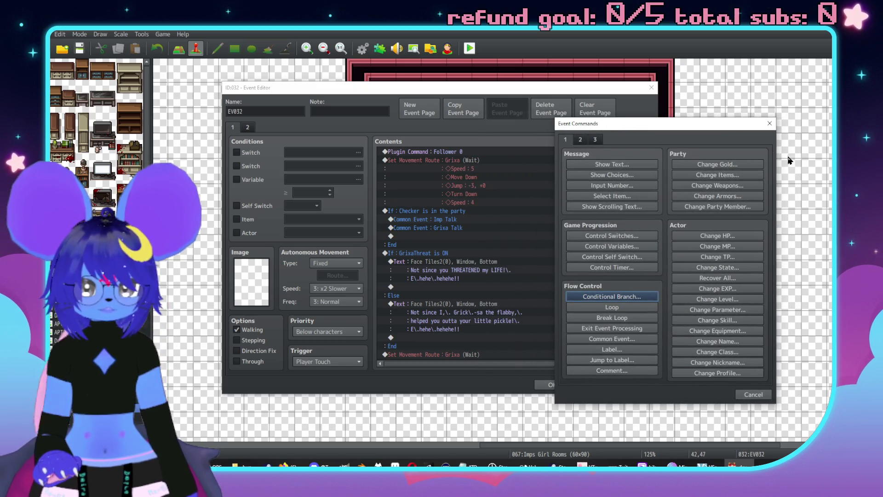
pyautogui.press('Escape')
pyautogui.scroll(3, 497, 271)
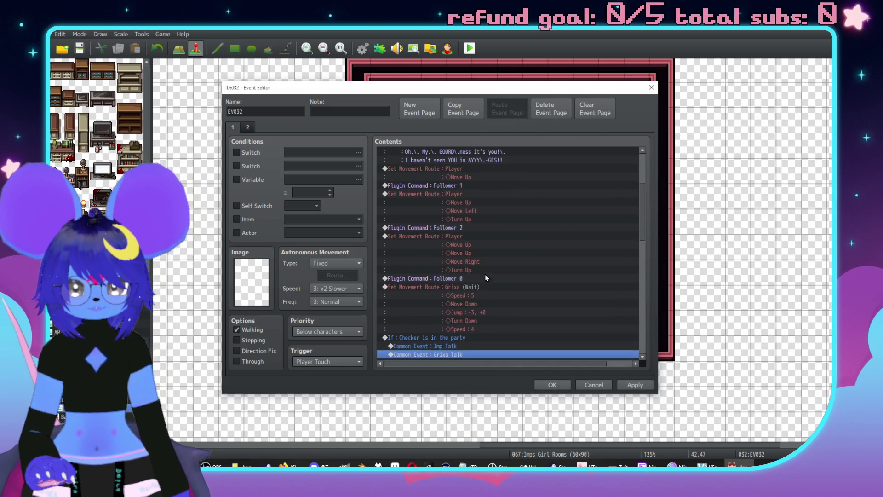